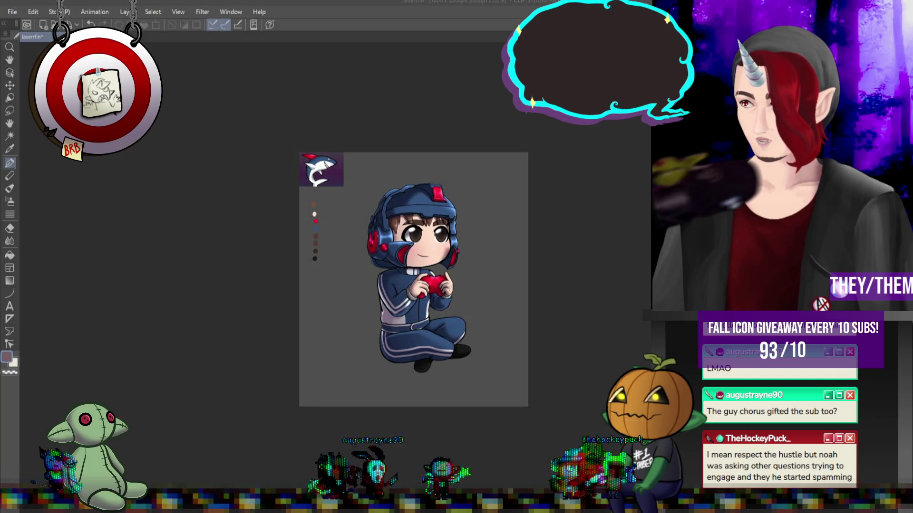
# Zoom in on the chibi gamer's face and draw a faint pen stroke along the chin.
pyautogui.scroll(4, 366, 214)
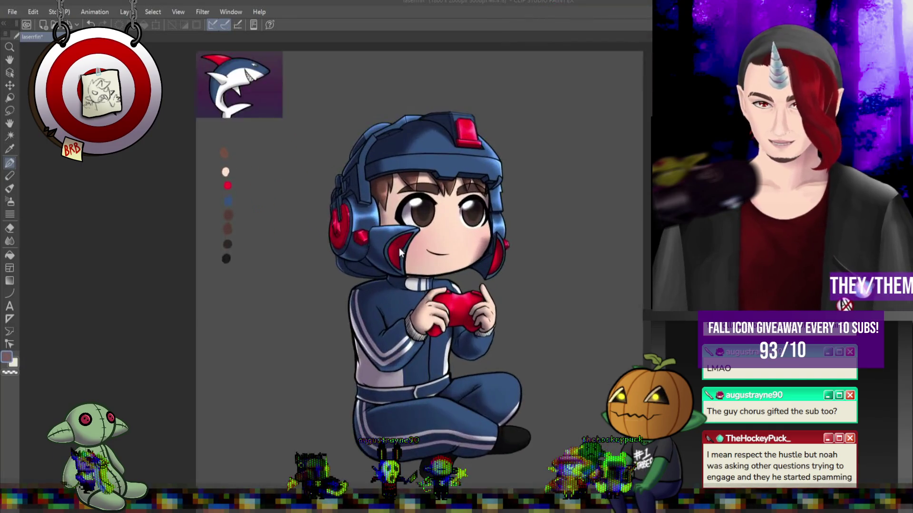
pyautogui.scroll(3, 506, 257)
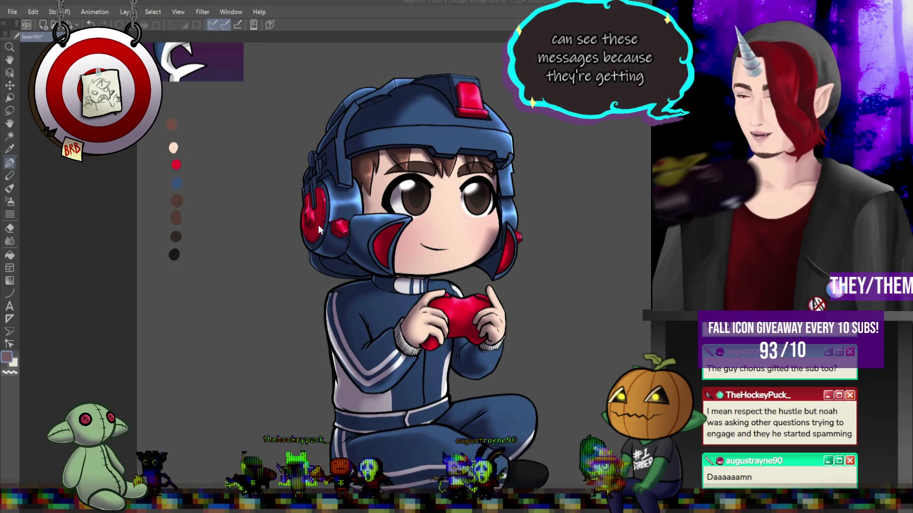
pyautogui.scroll(3, 469, 267)
pyautogui.scroll(3, 428, 287)
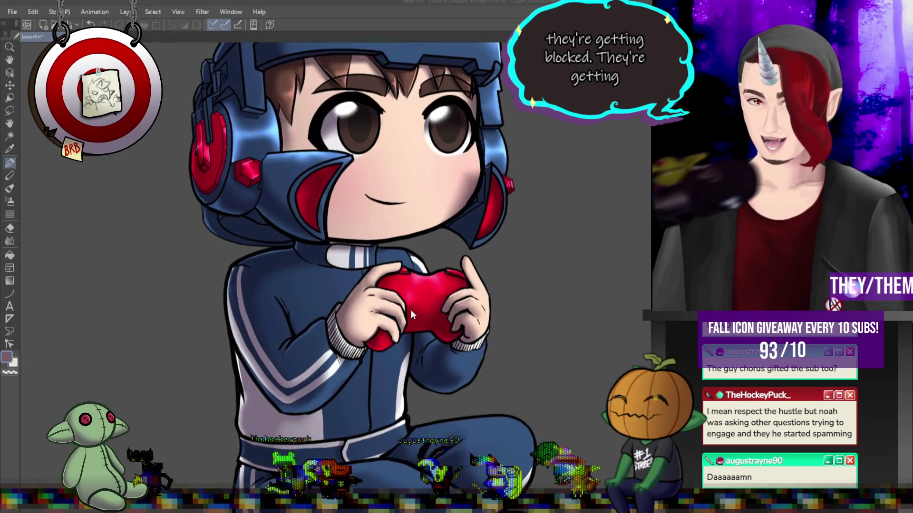
pyautogui.scroll(-5, 302, 230)
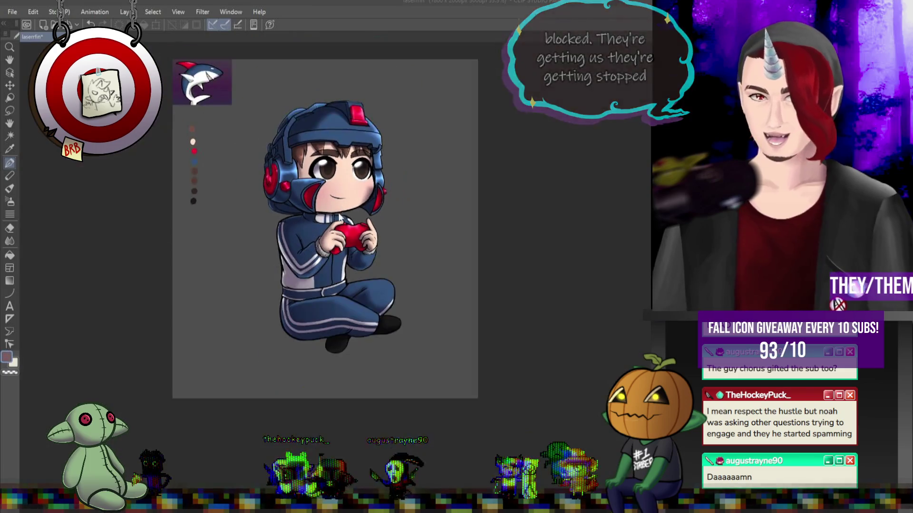
pyautogui.scroll(2, 294, 190)
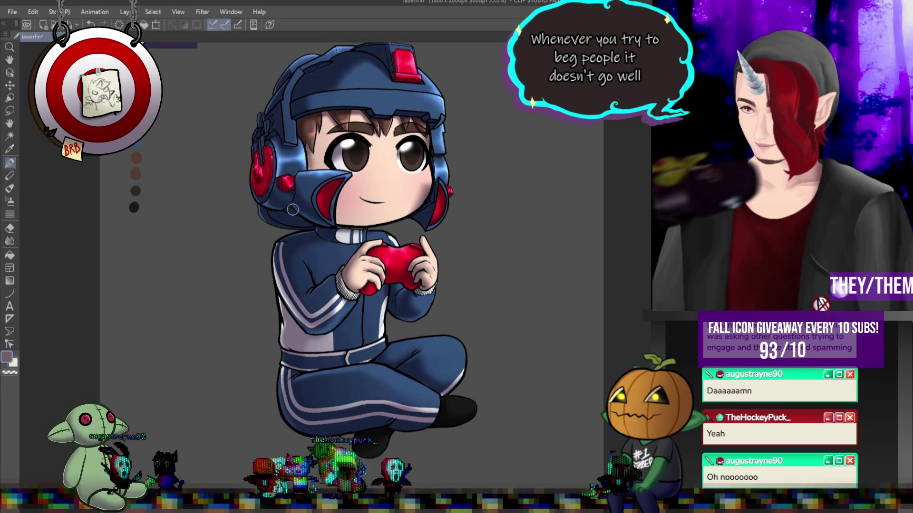
pyautogui.scroll(2, 329, 196)
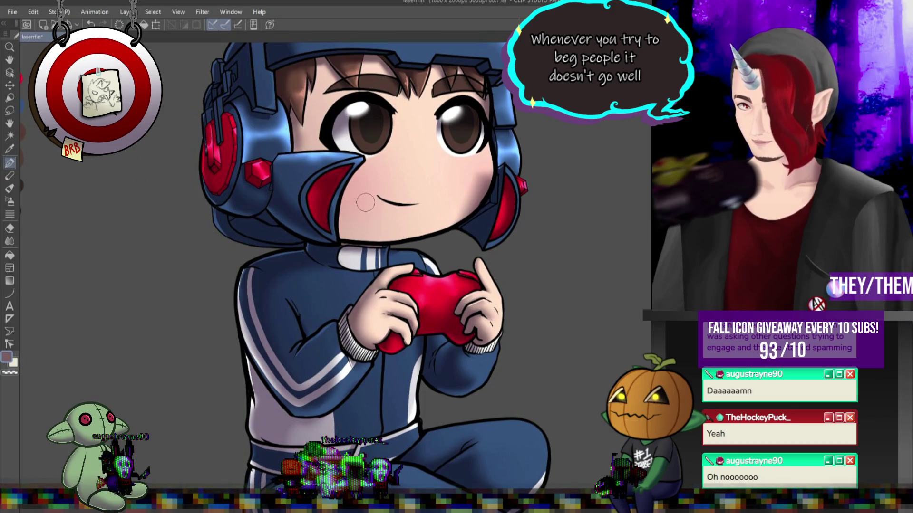
pyautogui.moveTo(339, 218); pyautogui.dragTo(367, 244)
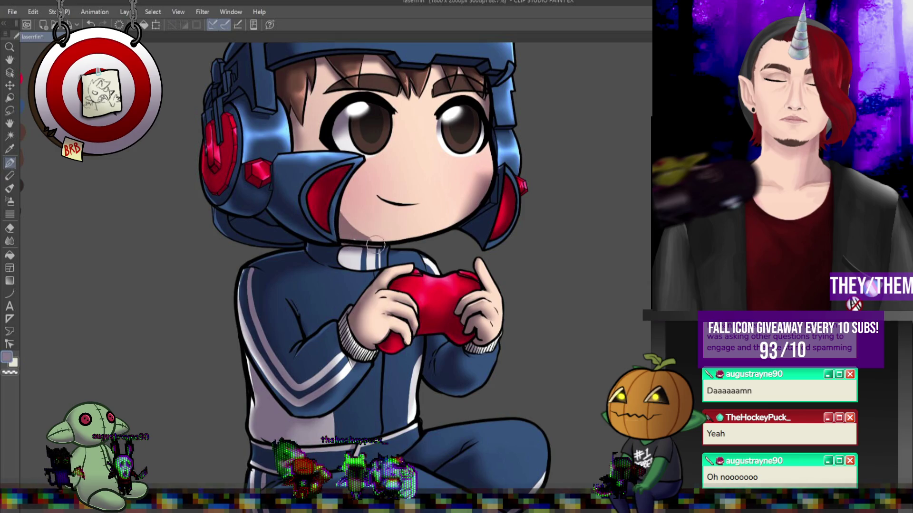
# Select the Blend tool from the left toolbar.
pyautogui.click(10, 241)
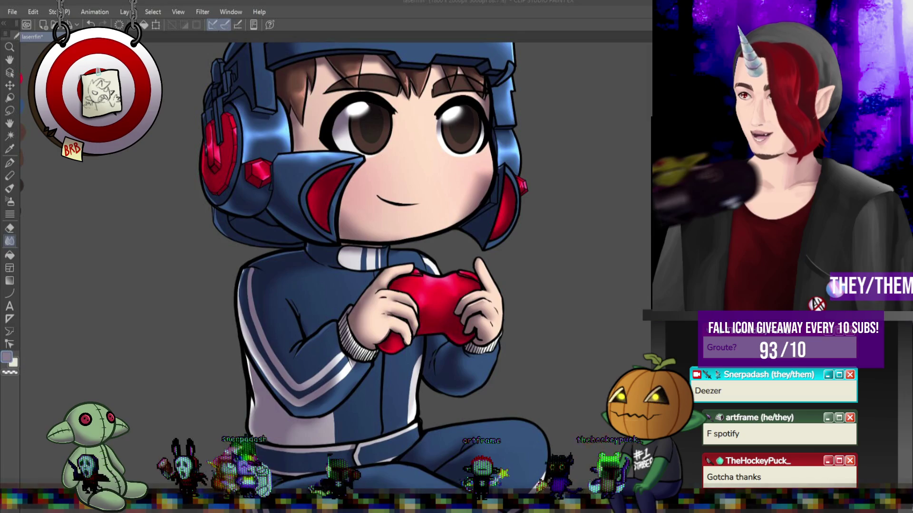
pyautogui.scroll(-5, 586, 284)
pyautogui.scroll(2, 599, 228)
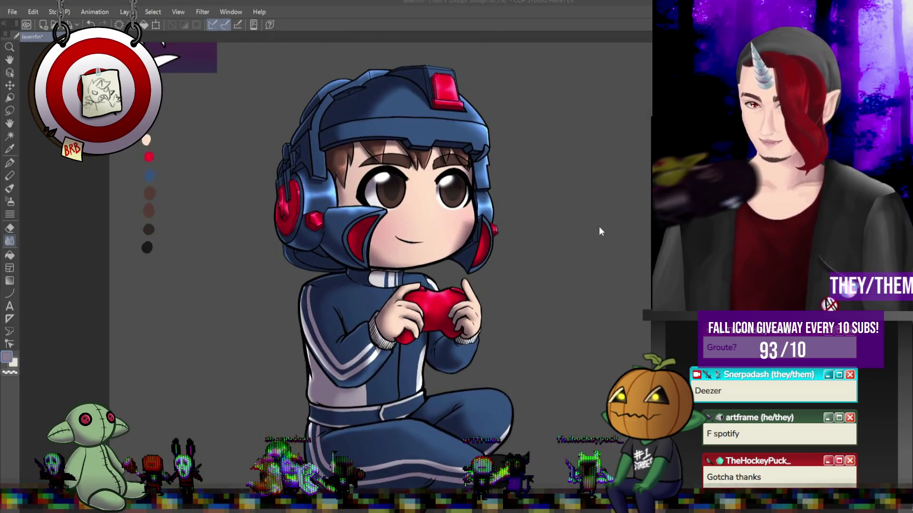
pyautogui.scroll(1, 480, 283)
pyautogui.scroll(-2, 486, 289)
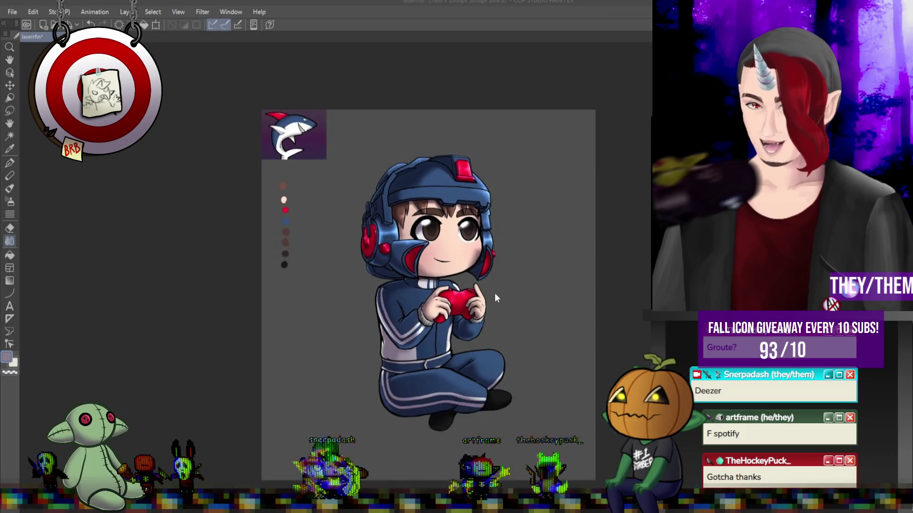
pyautogui.scroll(1, 495, 293)
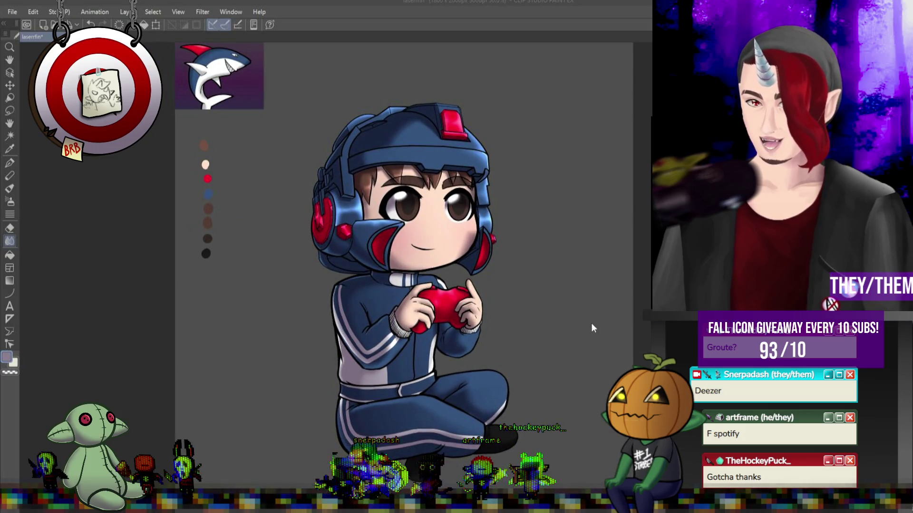
pyautogui.scroll(1, 564, 339)
pyautogui.scroll(3, 385, 143)
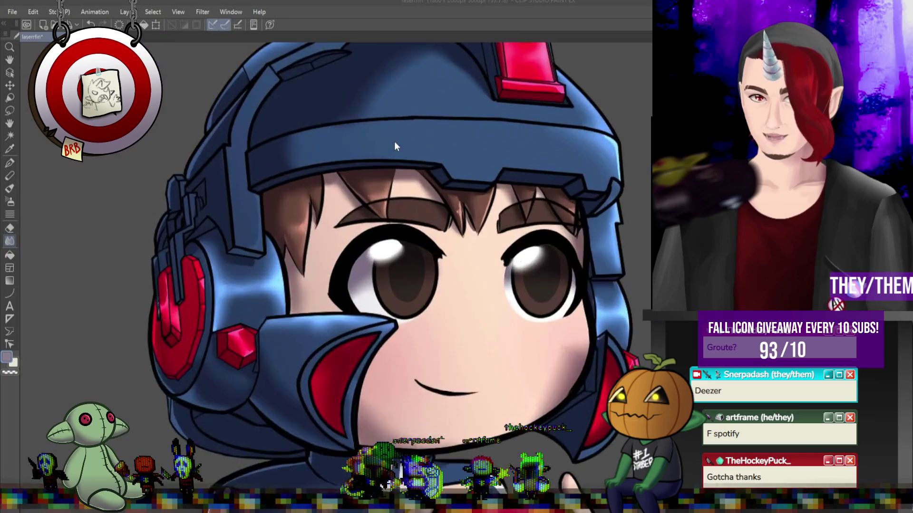
pyautogui.scroll(-3, 395, 147)
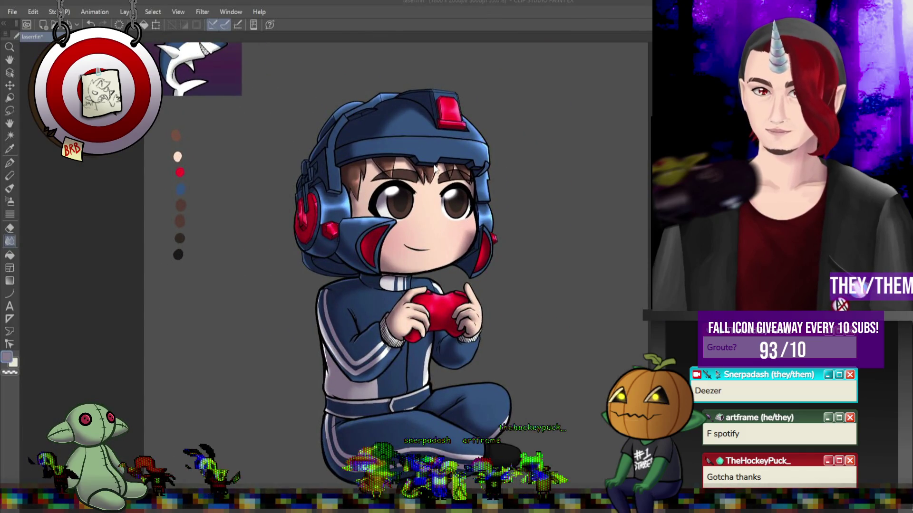
pyautogui.scroll(4, 430, 168)
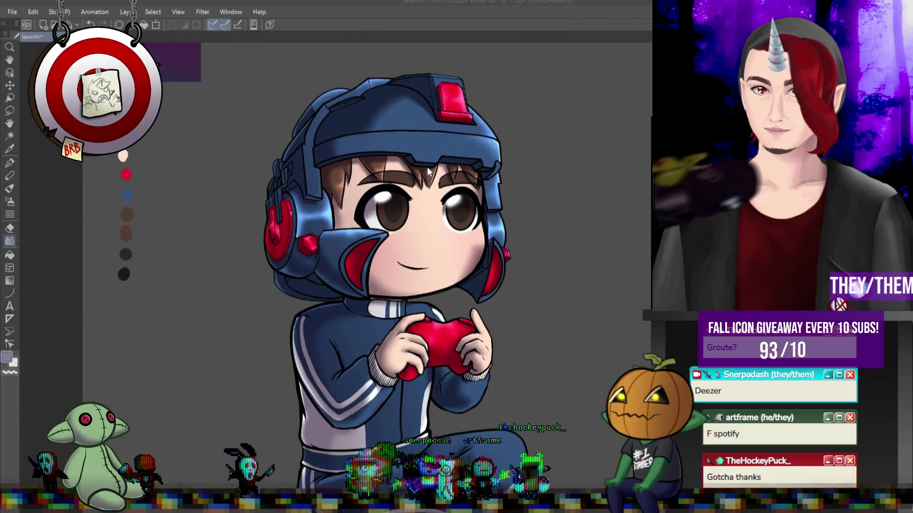
pyautogui.scroll(1, 480, 81)
pyautogui.scroll(-3, 499, 119)
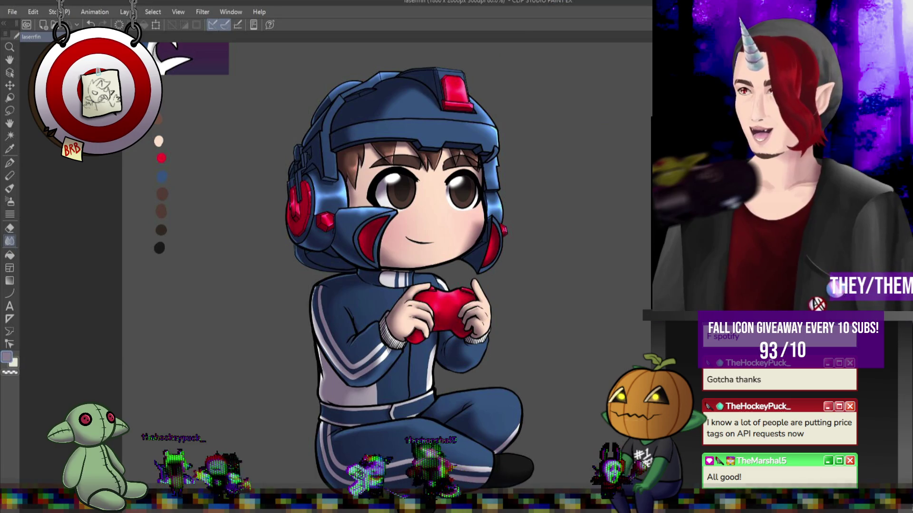
pyautogui.scroll(-3, 484, 306)
pyautogui.scroll(4, 484, 306)
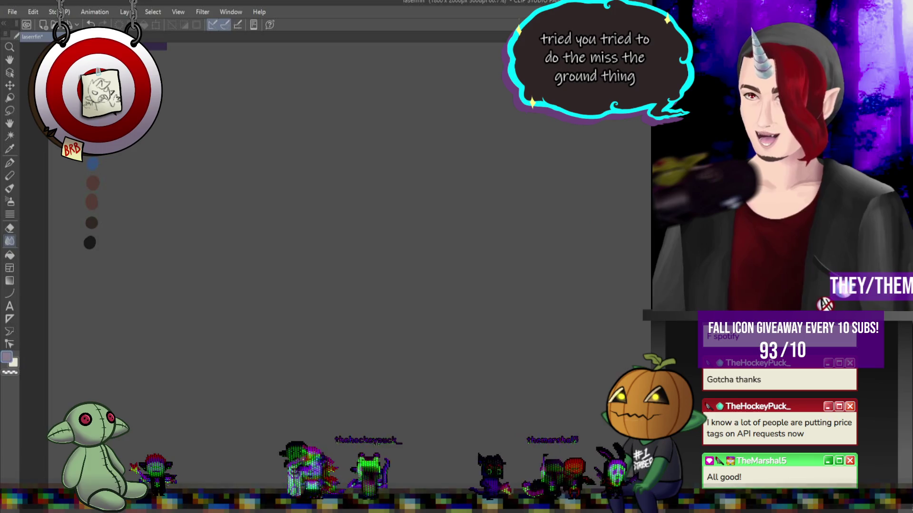
# Browse the File menu for the Open command, then dismiss it without choosing anything.
pyautogui.click(13, 12)
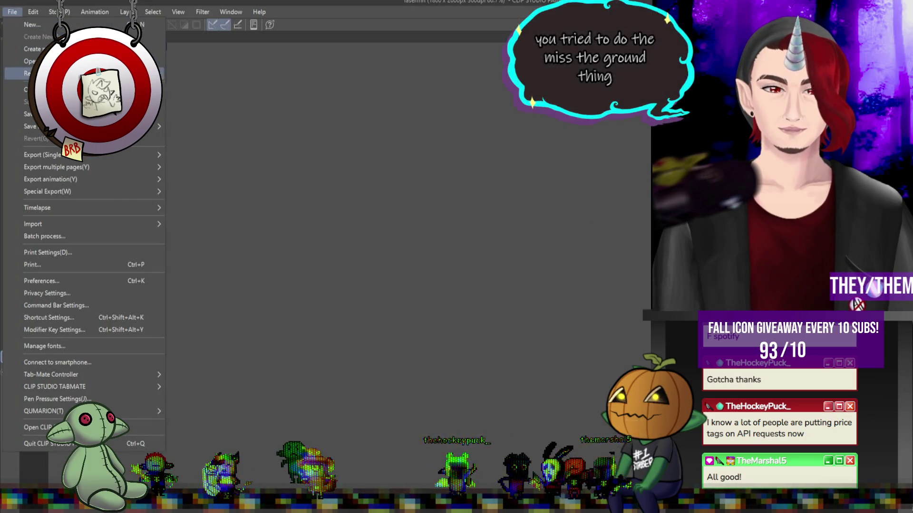
pyautogui.click(159, 10)
pyautogui.click(14, 11)
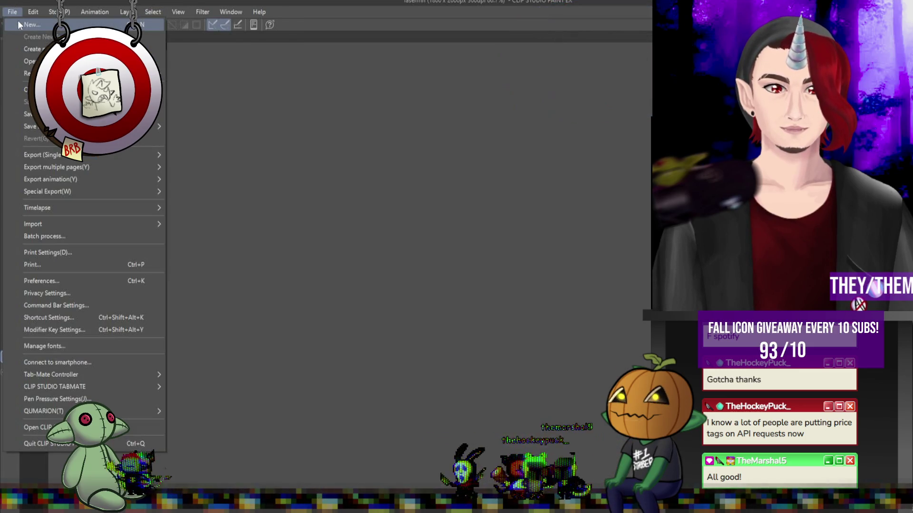
pyautogui.press('Escape')
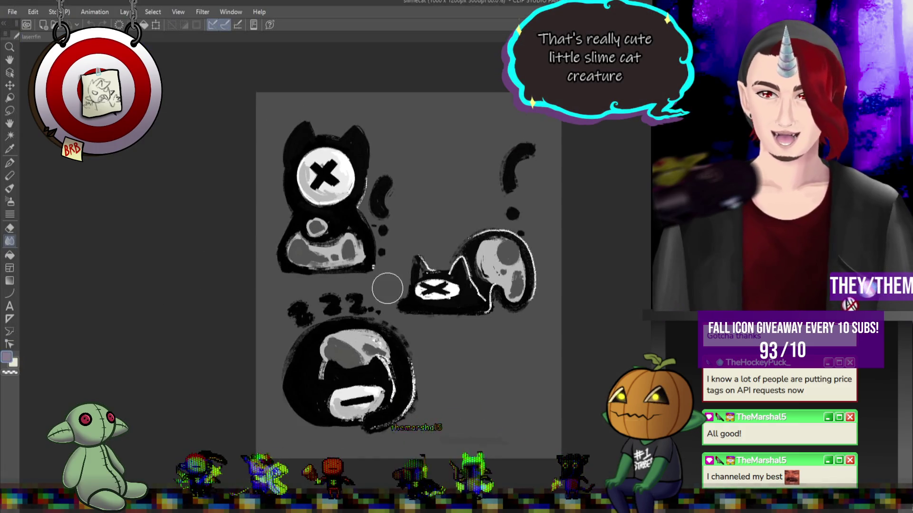
# Switch from the slimecat canvas to the laserfin document with Ctrl+Tab.
pyautogui.scroll(5, 521, 349)
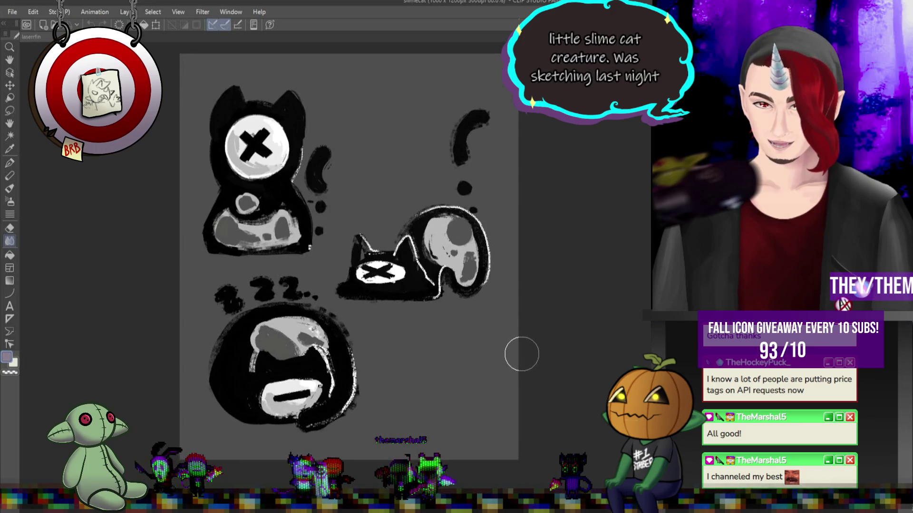
pyautogui.scroll(-4, 504, 351)
pyautogui.scroll(1, 338, 285)
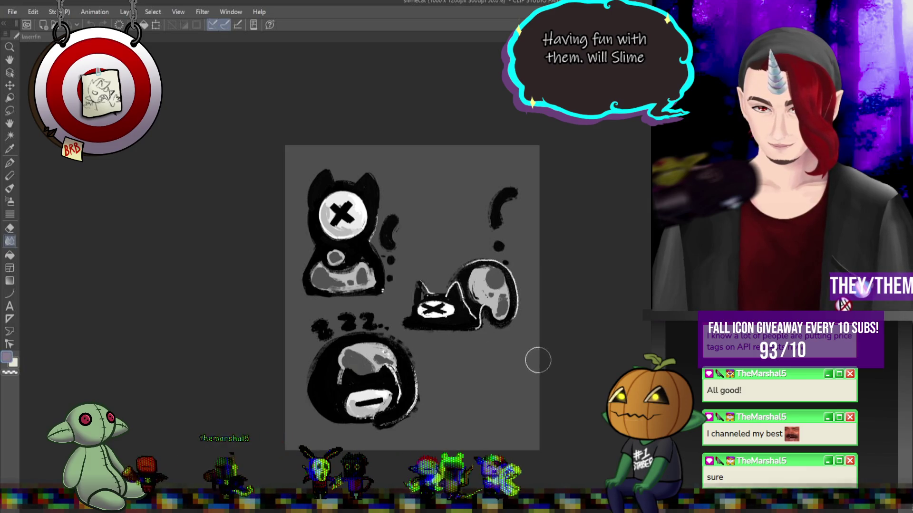
pyautogui.scroll(-3, 396, 342)
pyautogui.scroll(2, 437, 335)
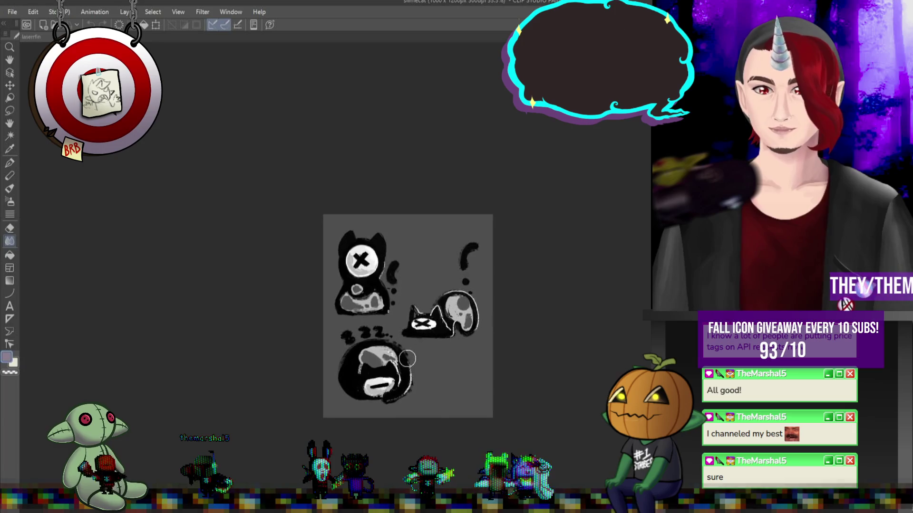
pyautogui.scroll(3, 437, 335)
pyautogui.scroll(-3, 379, 295)
pyautogui.scroll(-2, 381, 333)
pyautogui.scroll(4, 409, 343)
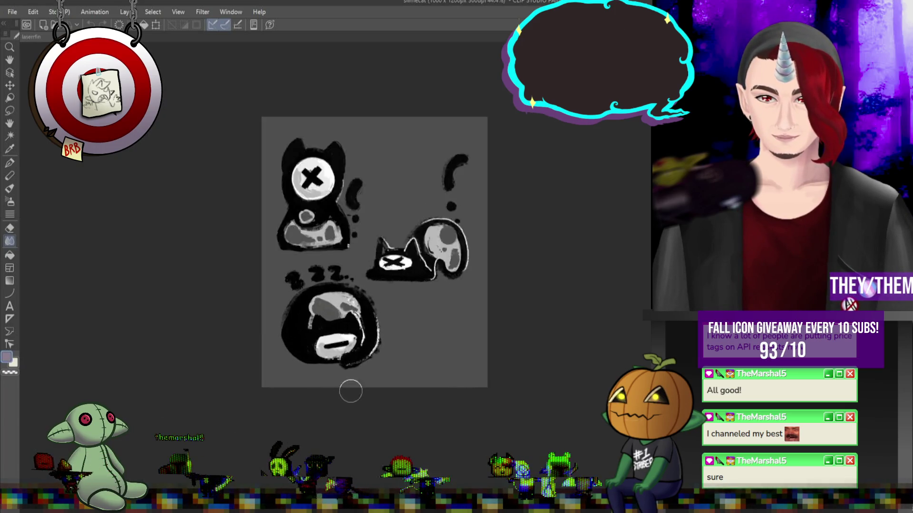
pyautogui.scroll(-1, 419, 335)
pyautogui.scroll(2, 428, 328)
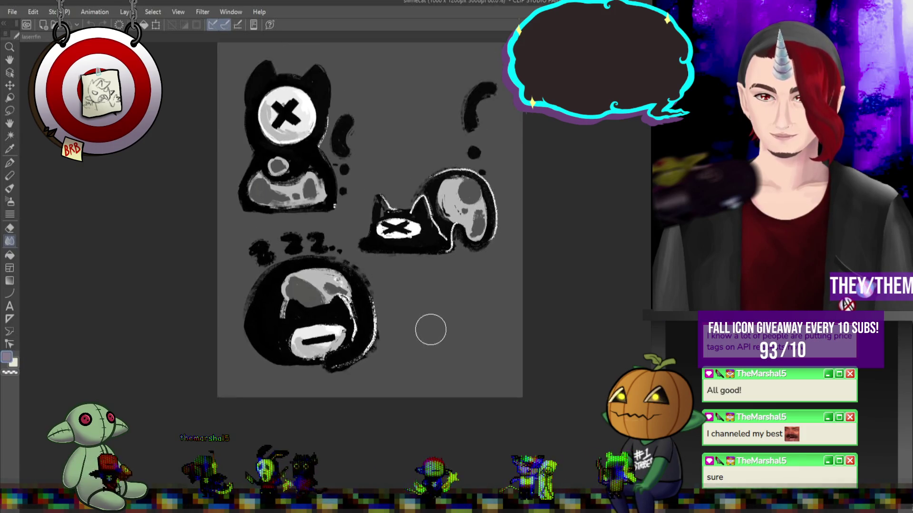
pyautogui.scroll(-2, 432, 330)
pyautogui.scroll(2, 434, 205)
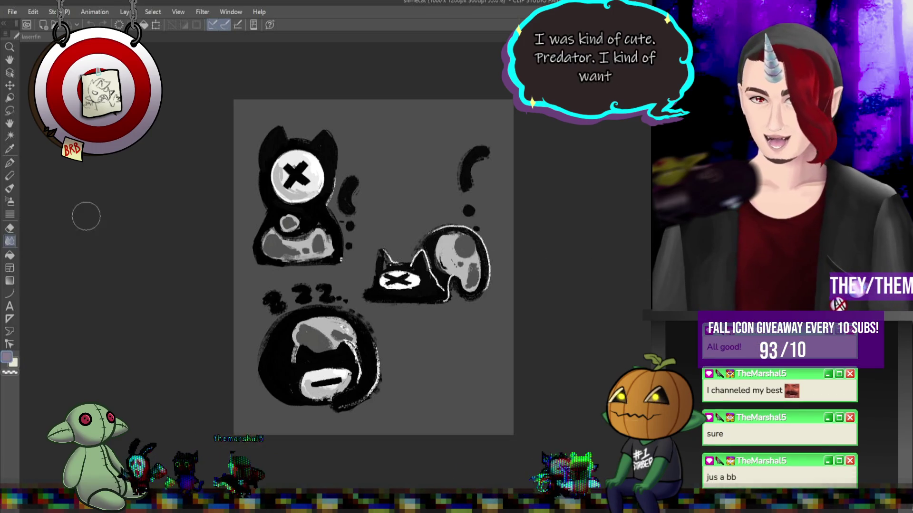
pyautogui.scroll(-2, 156, 214)
pyautogui.scroll(-1, 131, 216)
pyautogui.scroll(1, 169, 226)
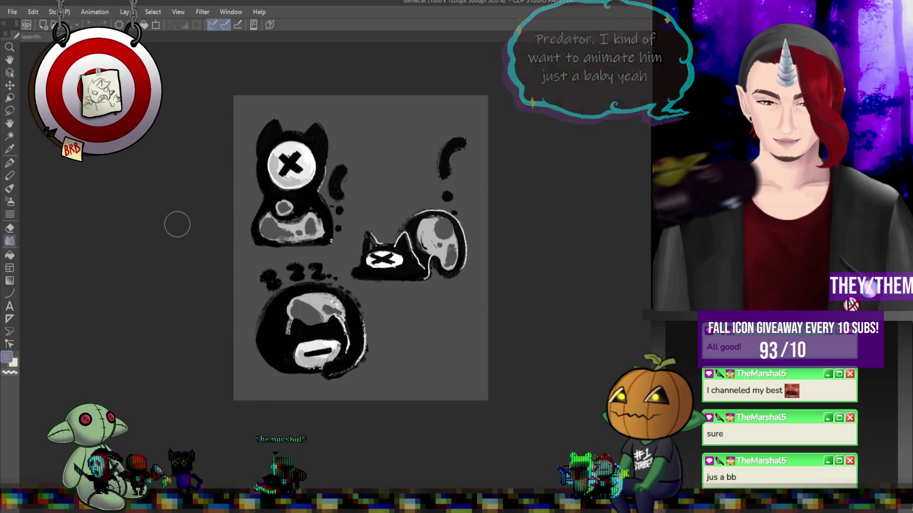
pyautogui.scroll(1, 178, 224)
pyautogui.scroll(-2, 378, 246)
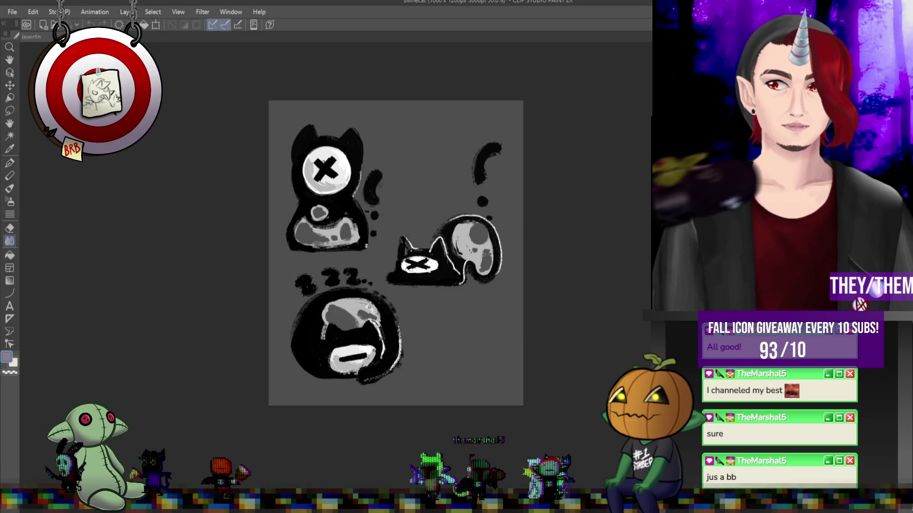
pyautogui.hotkey('ctrl', 'Tab')
pyautogui.click(12, 12)
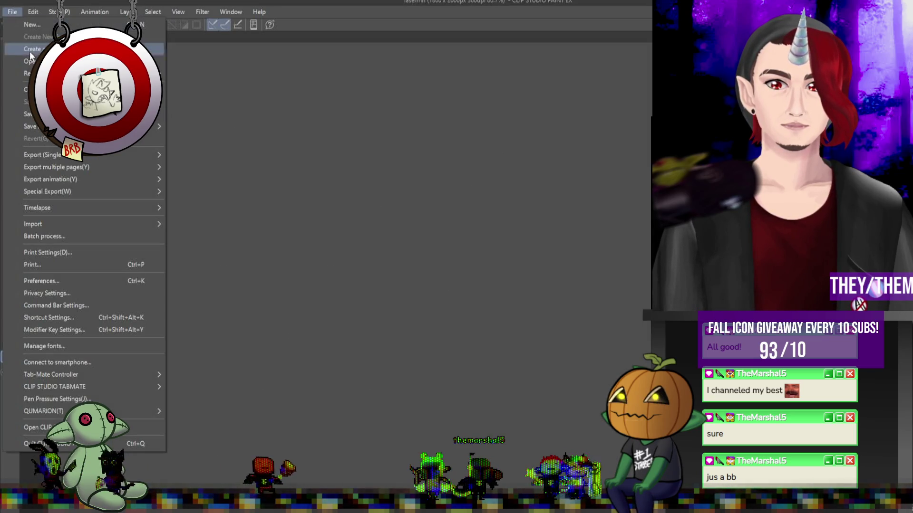
# Paste the white plague-doctor sketch onto the gradient canvas, then undo the paste.
pyautogui.press('Escape')
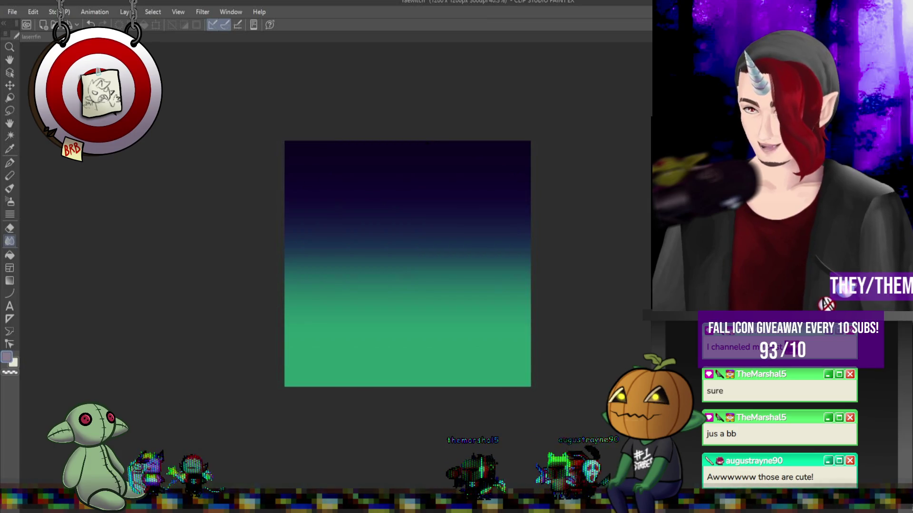
pyautogui.hotkey('ctrl', 'a')
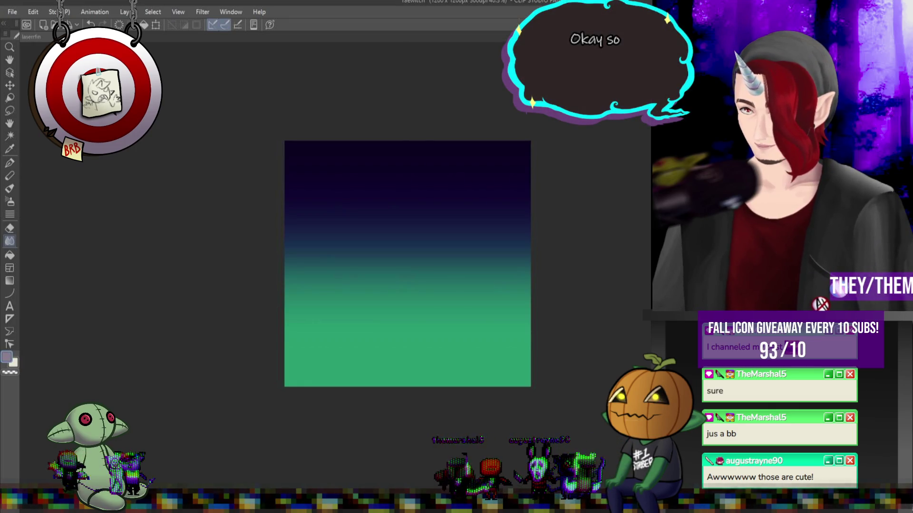
pyautogui.hotkey('ctrl', 'v')
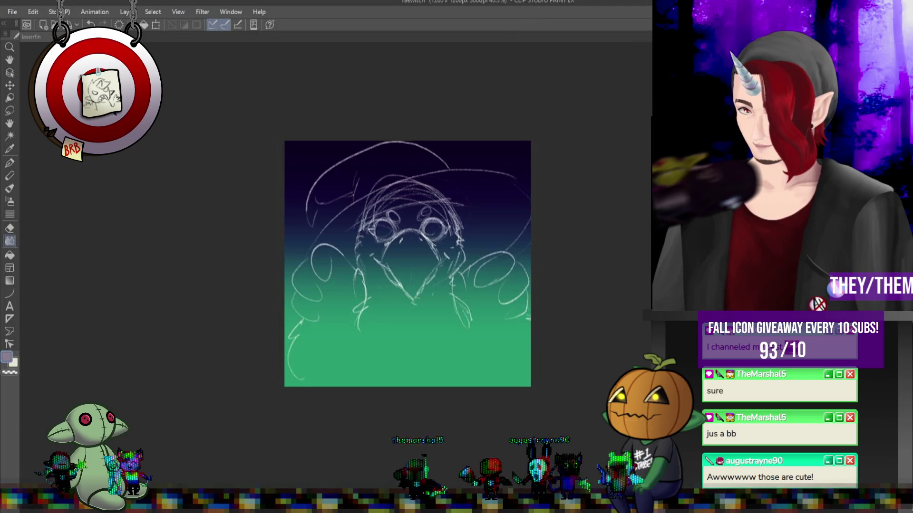
pyautogui.hotkey('ctrl', 'z')
pyautogui.hotkey('ctrl', 'z')
pyautogui.hotkey('ctrl', 'z')
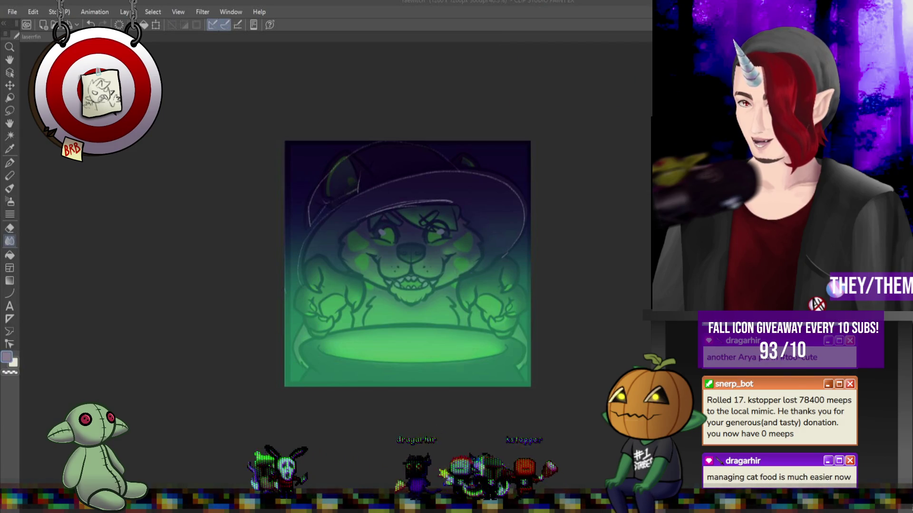
# Zoom in on the witch-hat creature sketch and pick the Ellipse figure tool.
pyautogui.scroll(-1, 409, 274)
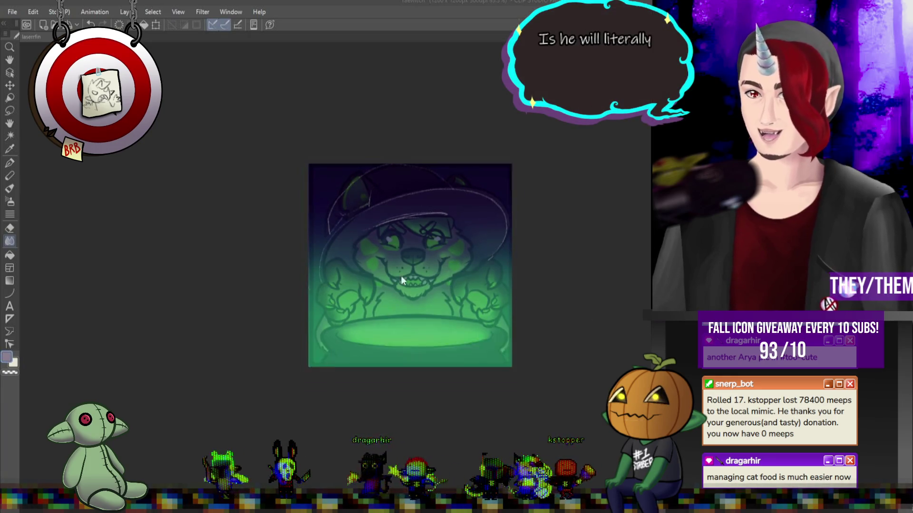
pyautogui.scroll(2, 483, 259)
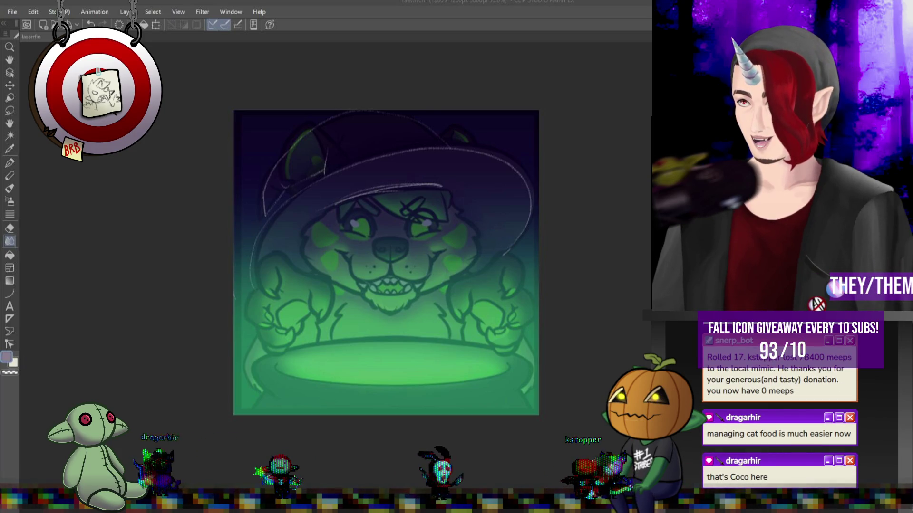
pyautogui.scroll(3, 337, 392)
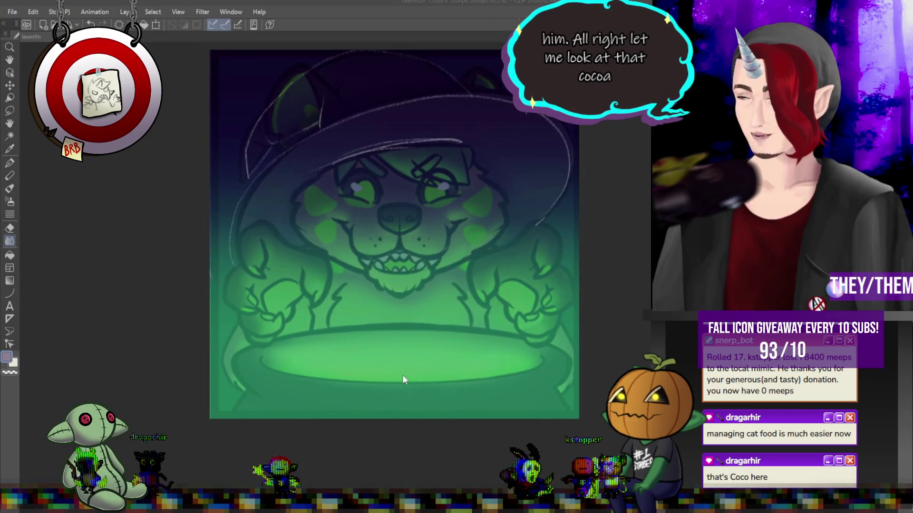
pyautogui.click(15, 292)
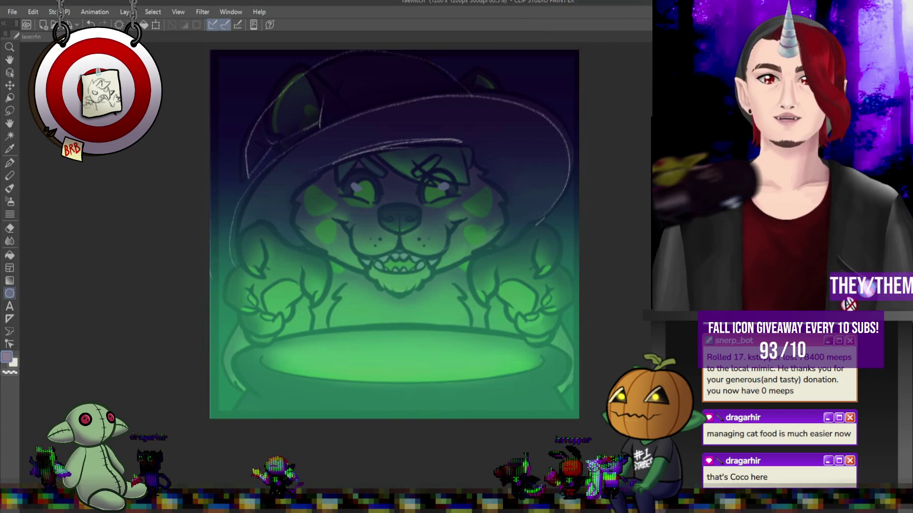
# Draw a thick black ellipse over the cauldron opening and nudge it slightly upward.
pyautogui.moveTo(221, 338)
pyautogui.mouseDown()
pyautogui.moveTo(332, 344)
pyautogui.moveTo(553, 388)
pyautogui.mouseUp()
pyautogui.hotkey('ctrl', 'z')
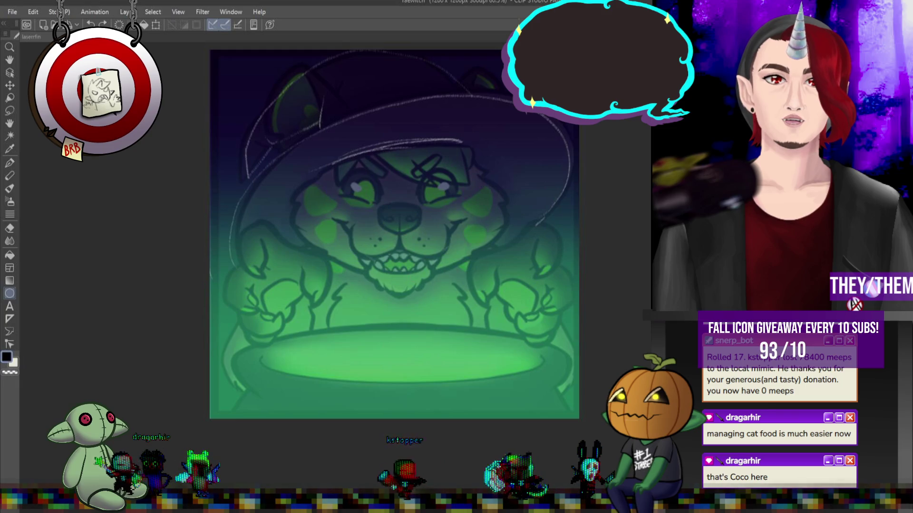
pyautogui.moveTo(228, 328)
pyautogui.mouseDown()
pyautogui.moveTo(493, 351)
pyautogui.moveTo(568, 401)
pyautogui.mouseUp()
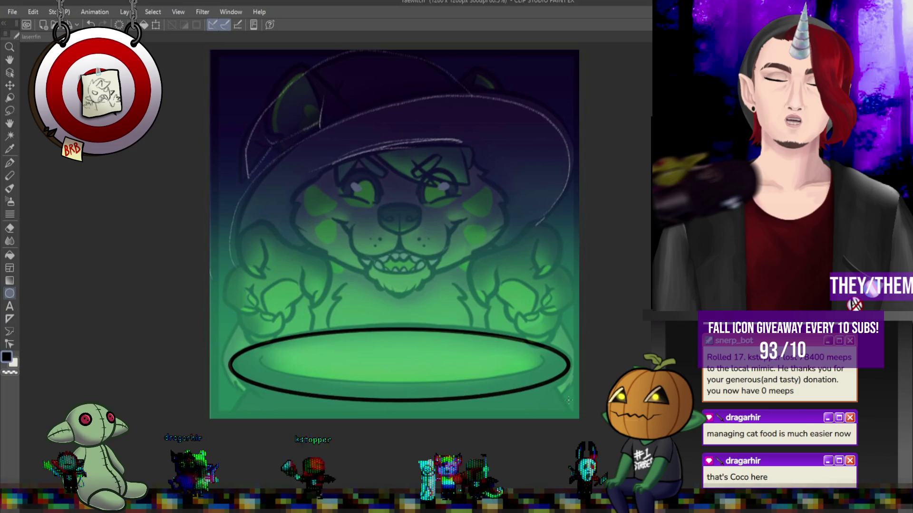
pyautogui.hotkey('ctrl', 't')
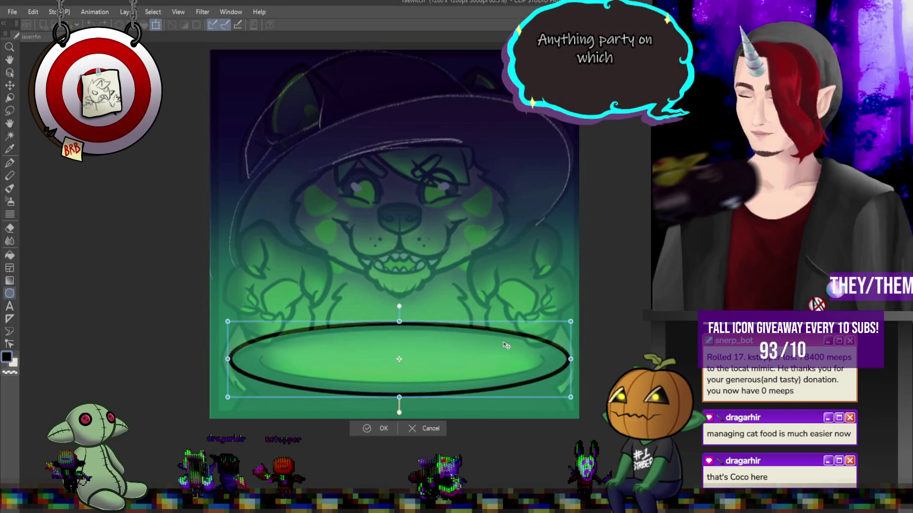
pyautogui.moveTo(442, 392); pyautogui.dragTo(438, 372)
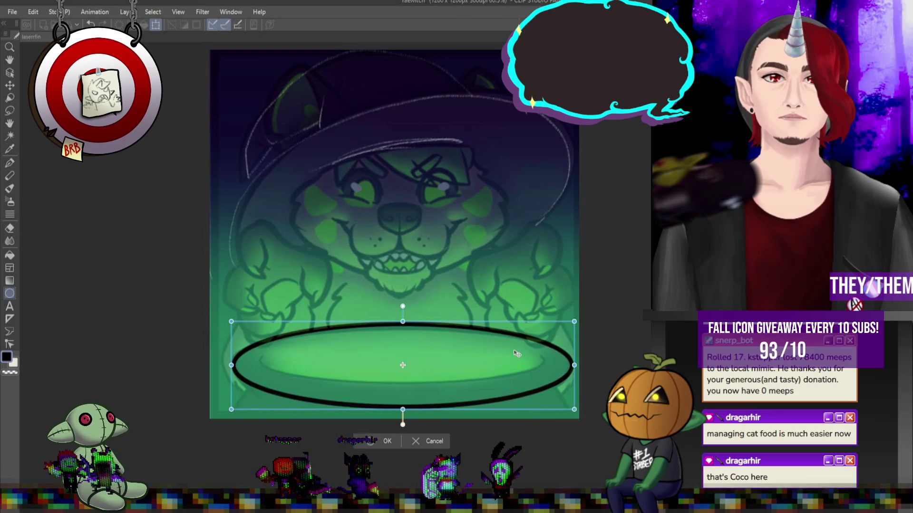
pyautogui.press('Return')
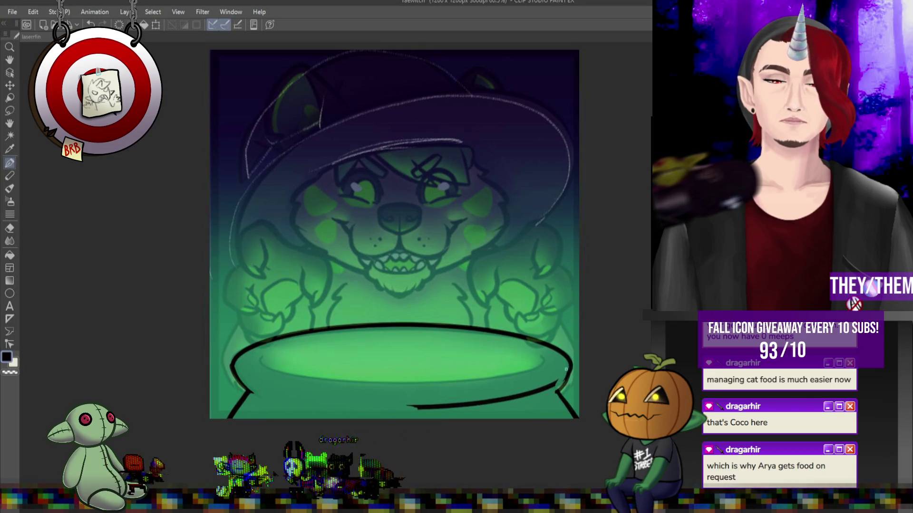
# Undo the last stroke and re-ink the cauldron's lower-right edge darker.
pyautogui.hotkey('ctrl', 'z')
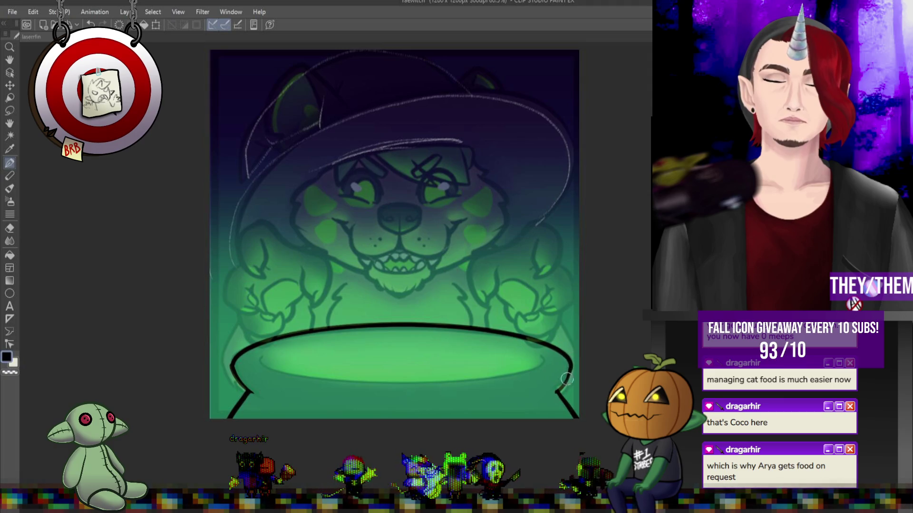
pyautogui.moveTo(562, 388); pyautogui.dragTo(548, 398)
pyautogui.moveTo(565, 365); pyautogui.dragTo(553, 392)
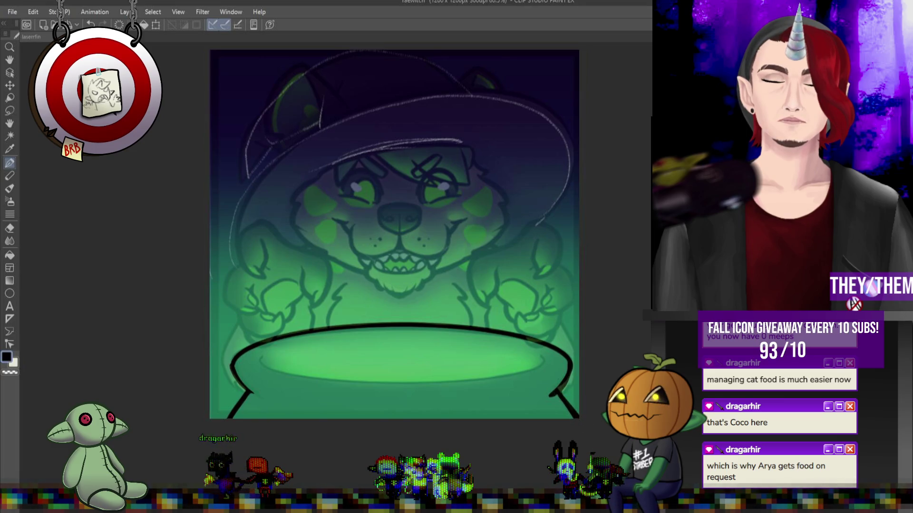
# Add an inner ellipse inside the rim, nudge it slightly left and up, and undo stray rim strokes.
pyautogui.press('u')
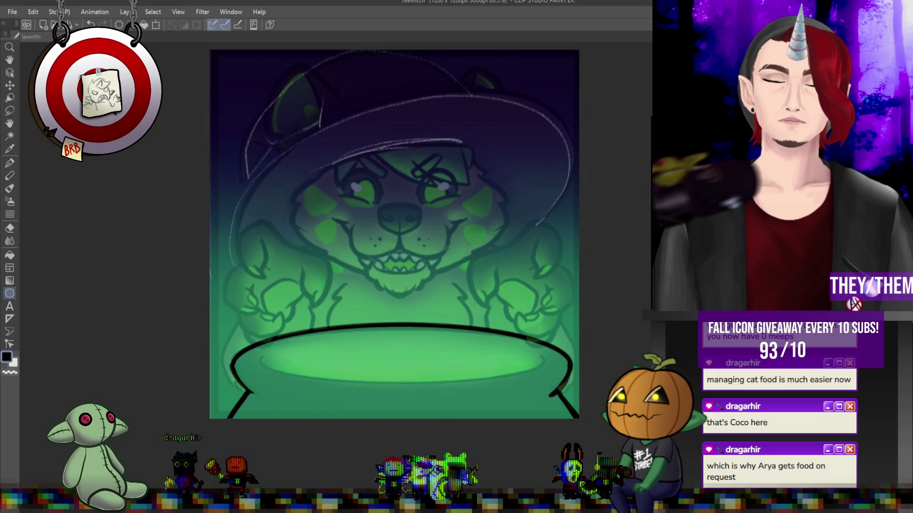
pyautogui.moveTo(253, 336)
pyautogui.mouseDown()
pyautogui.moveTo(538, 373)
pyautogui.moveTo(549, 387)
pyautogui.mouseUp()
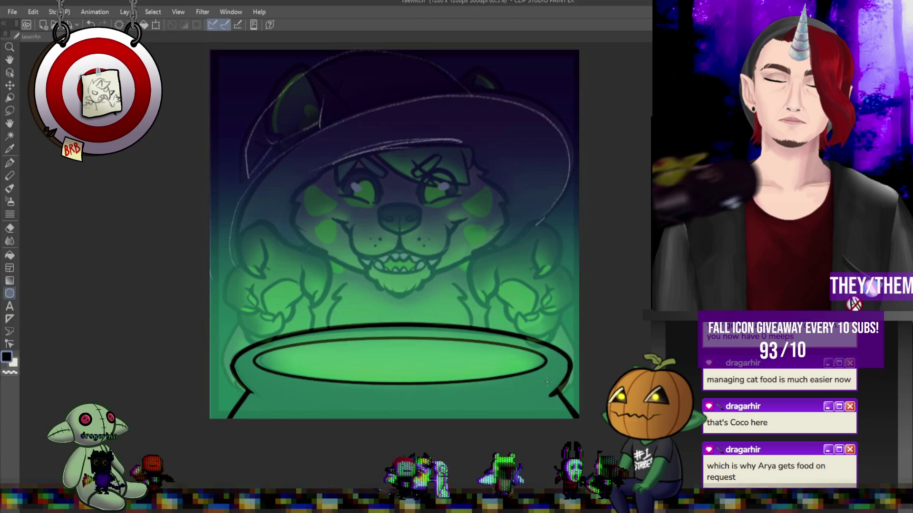
pyautogui.hotkey('ctrl', 't')
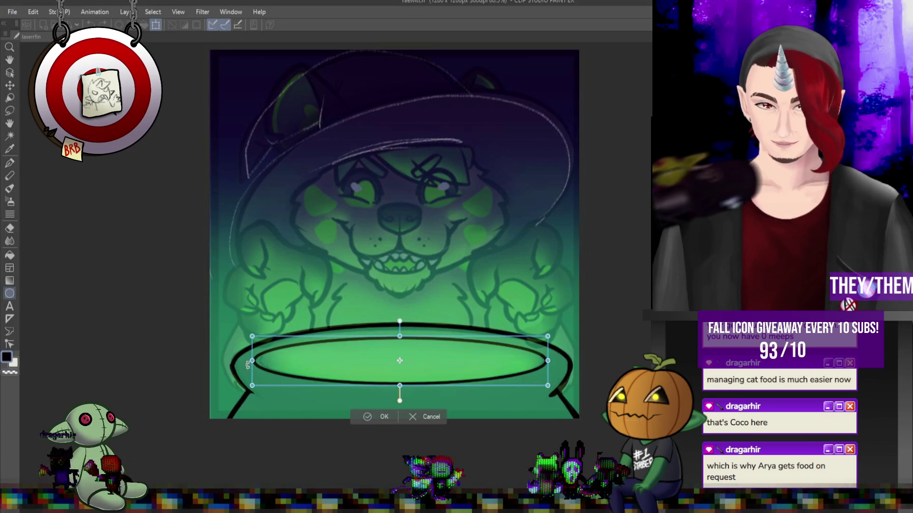
pyautogui.moveTo(299, 366); pyautogui.dragTo(297, 365)
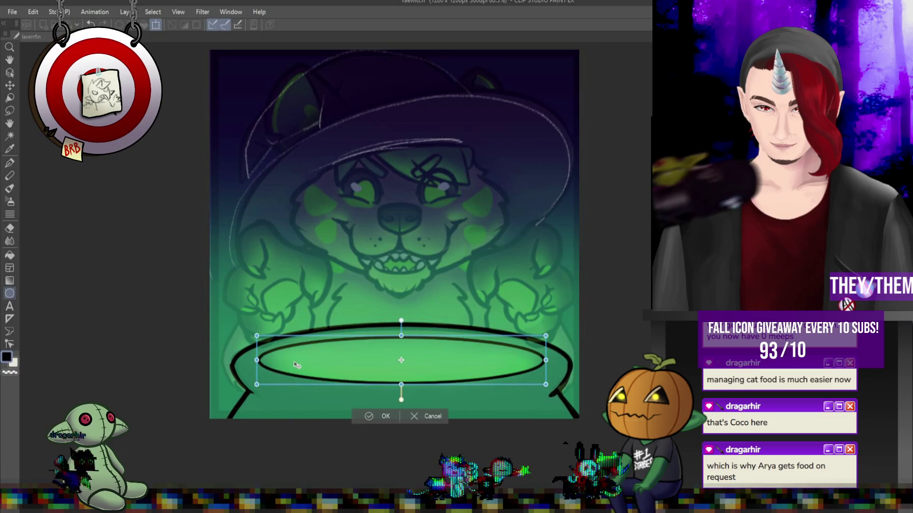
pyautogui.press('Return')
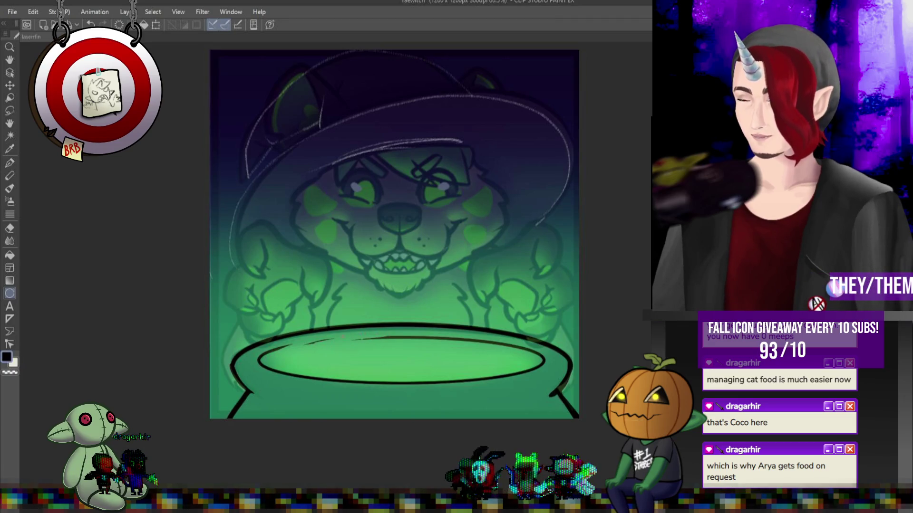
pyautogui.hotkey('ctrl', 'z')
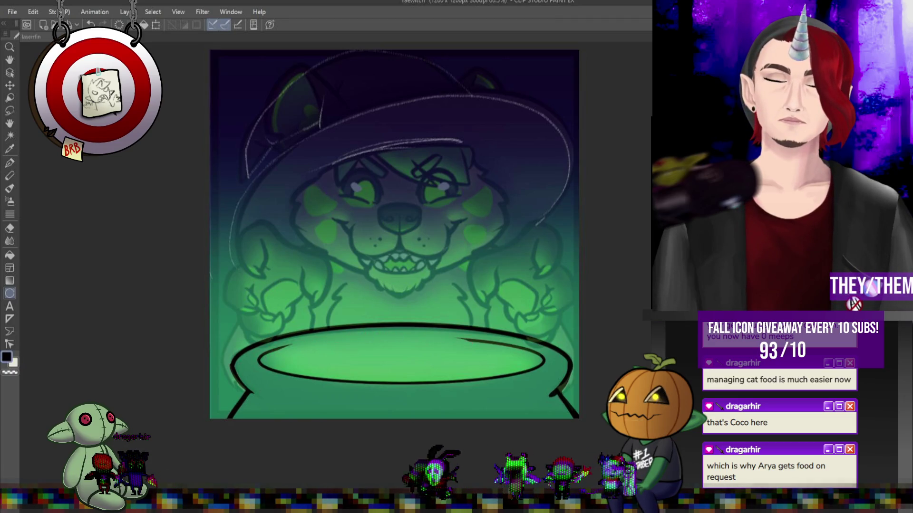
pyautogui.hotkey('ctrl', 'z')
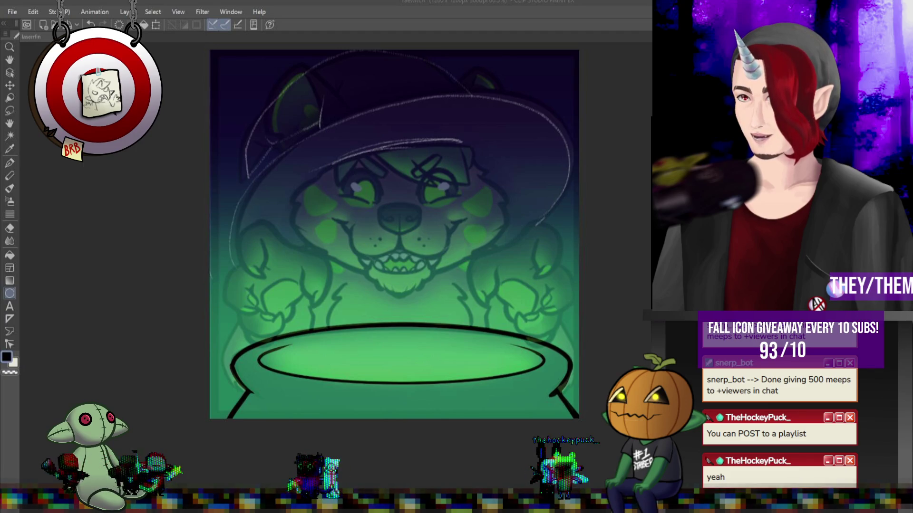
pyautogui.scroll(2, 307, 222)
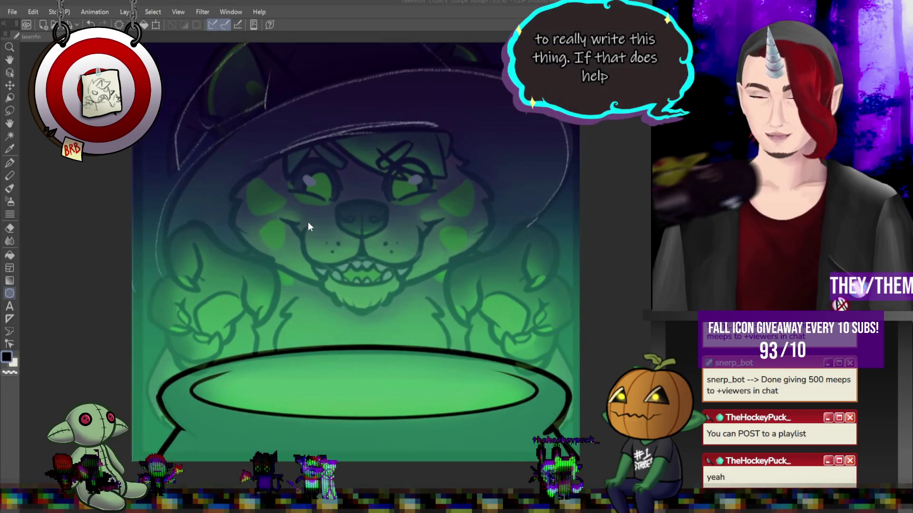
# With the Pen tool, ink a mirrored vertical side line beside each cheek.
pyautogui.scroll(-2, 396, 278)
pyautogui.scroll(1, 396, 287)
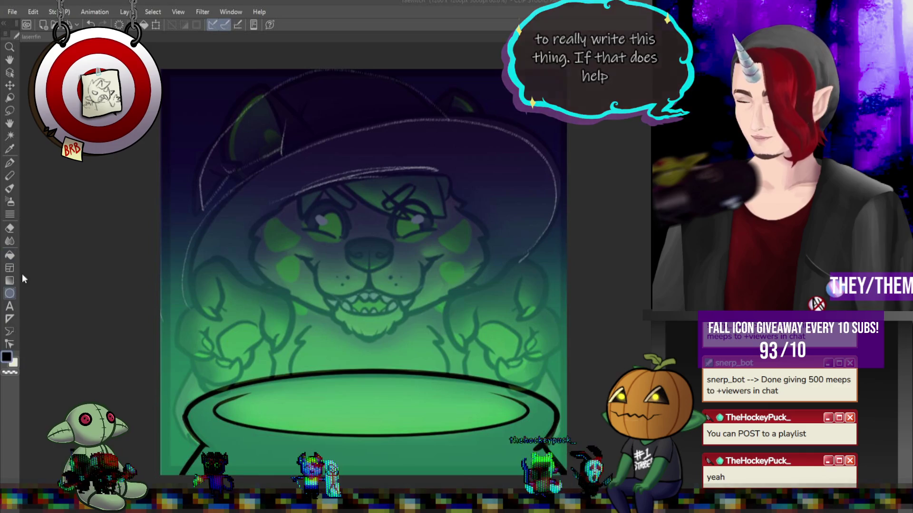
pyautogui.click(10, 318)
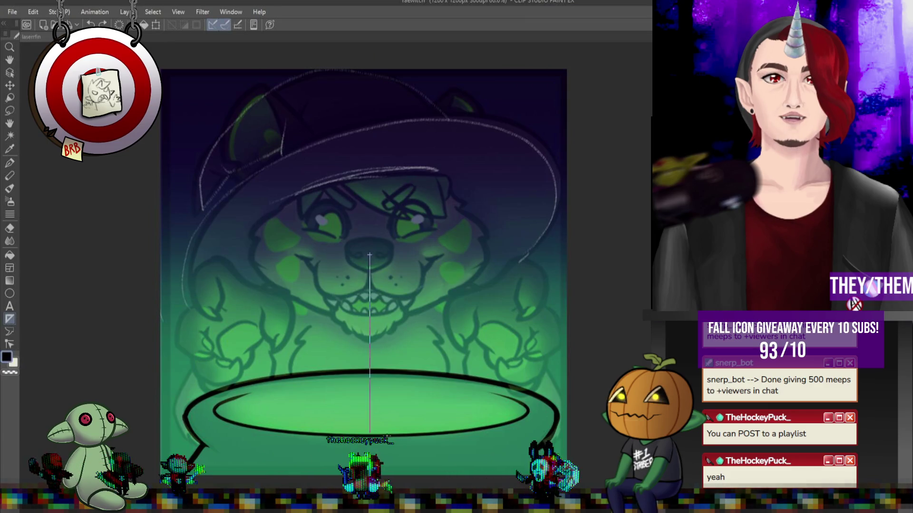
pyautogui.click(11, 163)
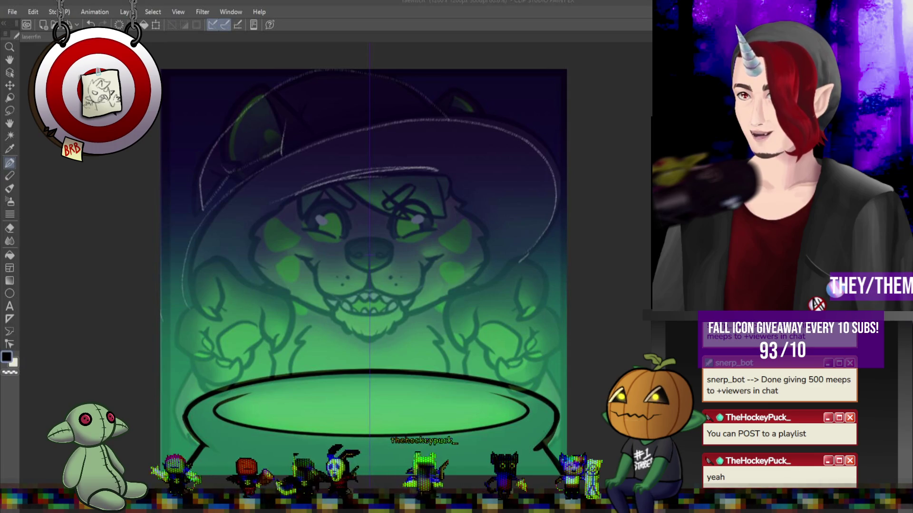
pyautogui.click(15, 167)
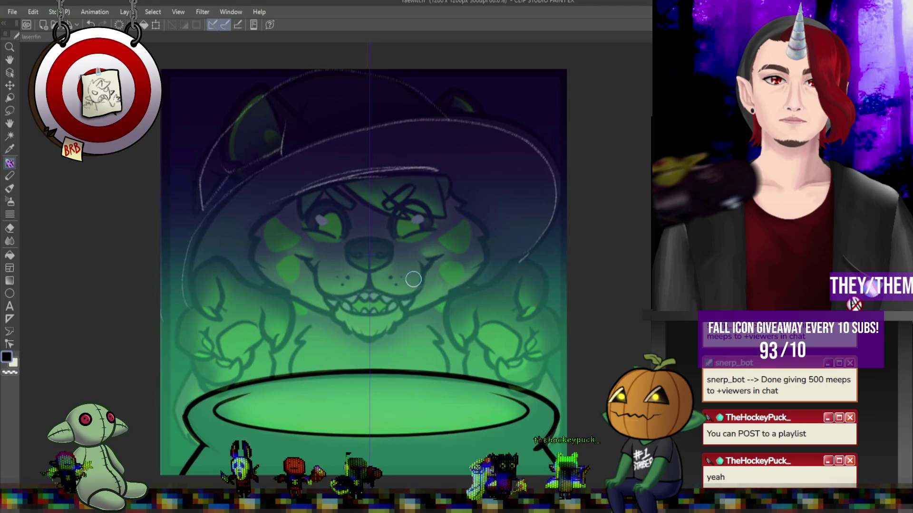
pyautogui.moveTo(464, 214); pyautogui.dragTo(466, 259)
pyautogui.moveTo(272, 216); pyautogui.dragTo(271, 257)
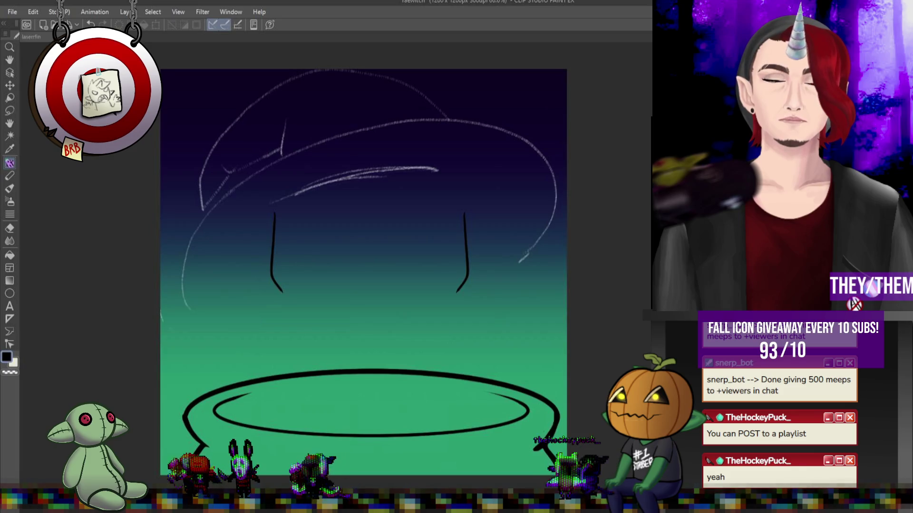
# Undo the upper parts of the side strokes and redraw the face's right outline upward.
pyautogui.hotkey('ctrl', 'z')
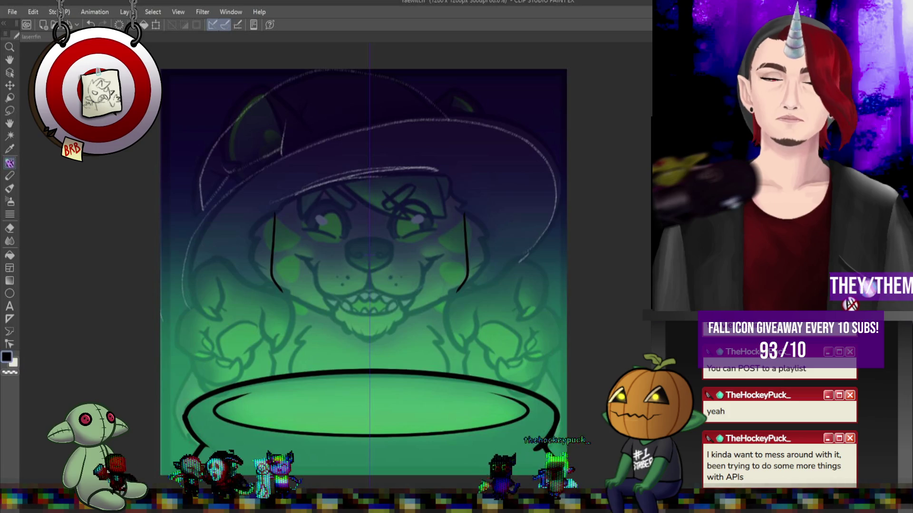
pyautogui.scroll(-2, 425, 168)
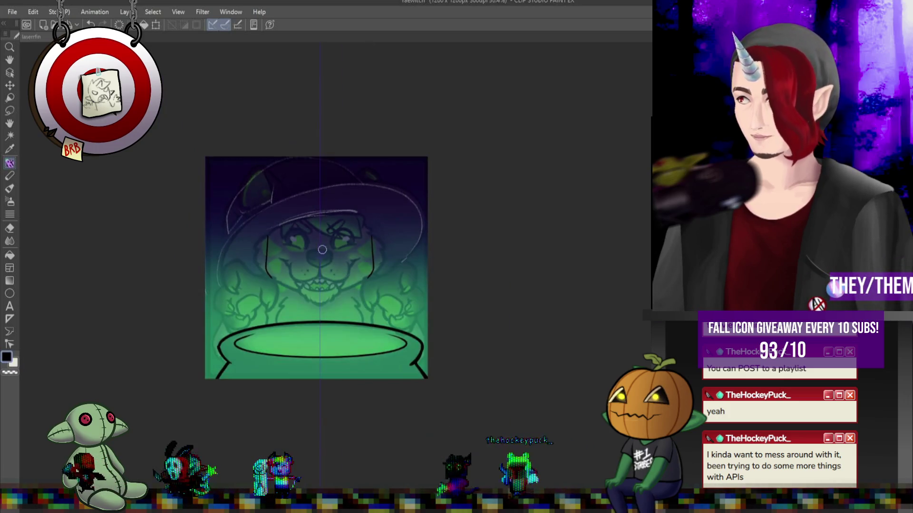
pyautogui.scroll(3, 306, 257)
pyautogui.hotkey('ctrl', 'z')
pyautogui.hotkey('ctrl', 'z')
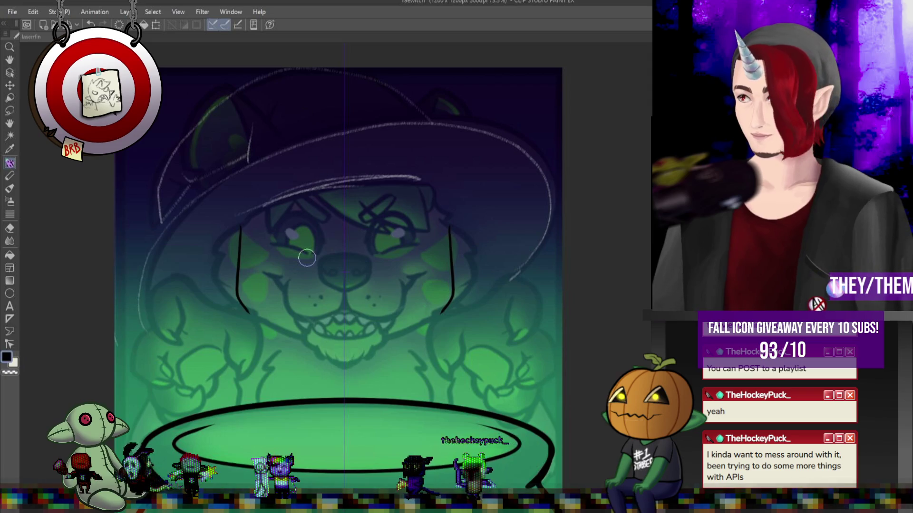
pyautogui.hotkey('ctrl', 'z')
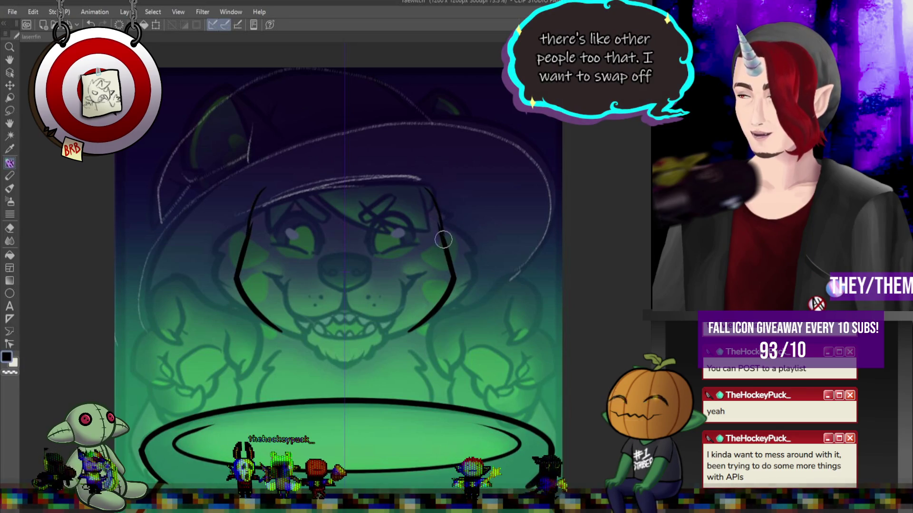
pyautogui.moveTo(418, 188); pyautogui.dragTo(435, 203)
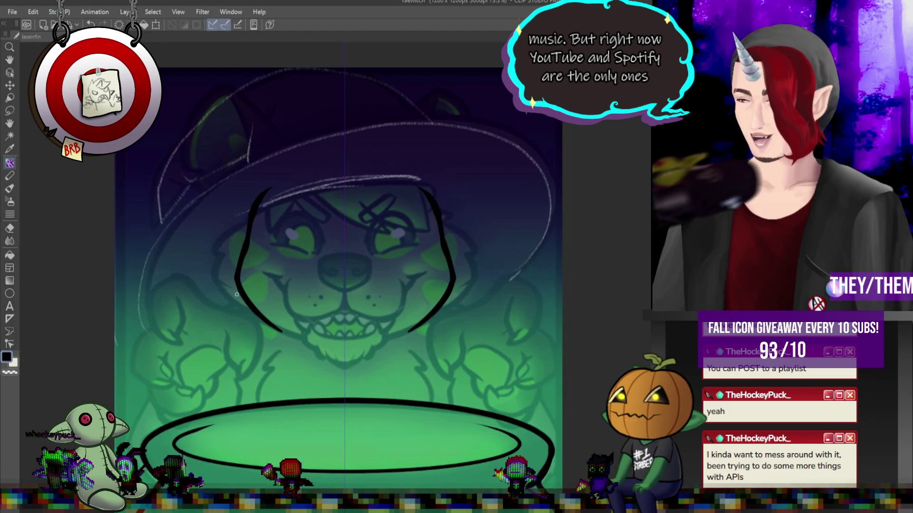
# Ink the long arc across both sides of the head and lay out a matching Figure-tool curve.
pyautogui.moveTo(435, 204)
pyautogui.mouseDown()
pyautogui.moveTo(470, 212)
pyautogui.moveTo(544, 259)
pyautogui.mouseUp()
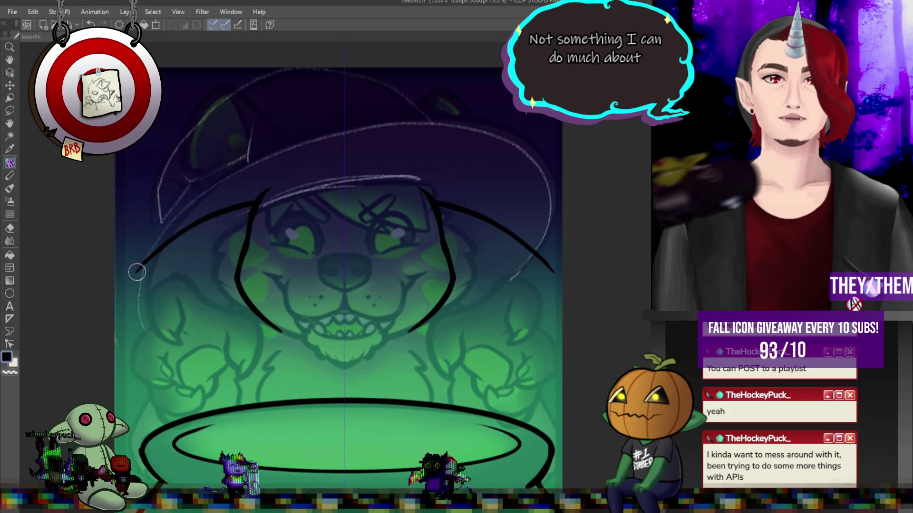
pyautogui.moveTo(140, 271); pyautogui.dragTo(246, 233)
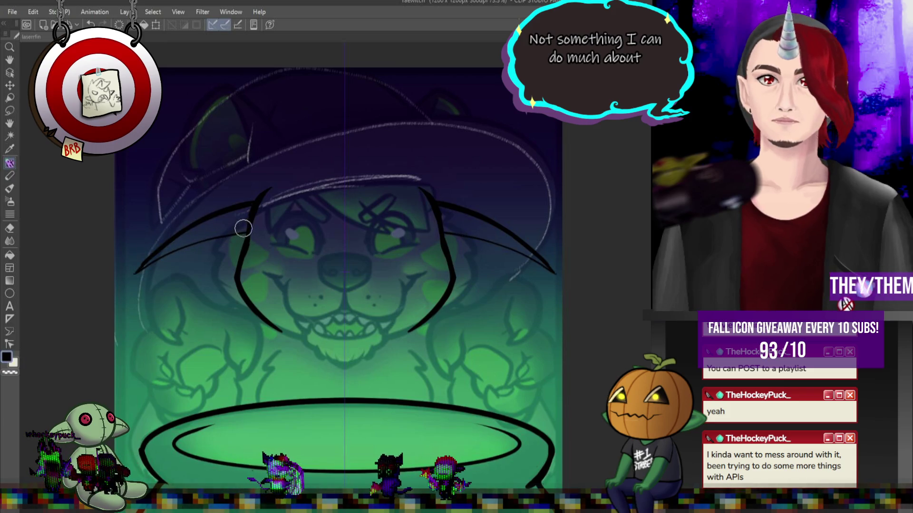
pyautogui.hotkey('ctrl', 'z')
pyautogui.press('u')
pyautogui.moveTo(137, 272)
pyautogui.mouseDown()
pyautogui.moveTo(185, 229)
pyautogui.moveTo(250, 227)
pyautogui.moveTo(440, 228)
pyautogui.moveTo(554, 272)
pyautogui.mouseUp()
# Commit the curve as thick black lines and draw the mirrored scalloped wing edge with a bend.
pyautogui.press('Return')
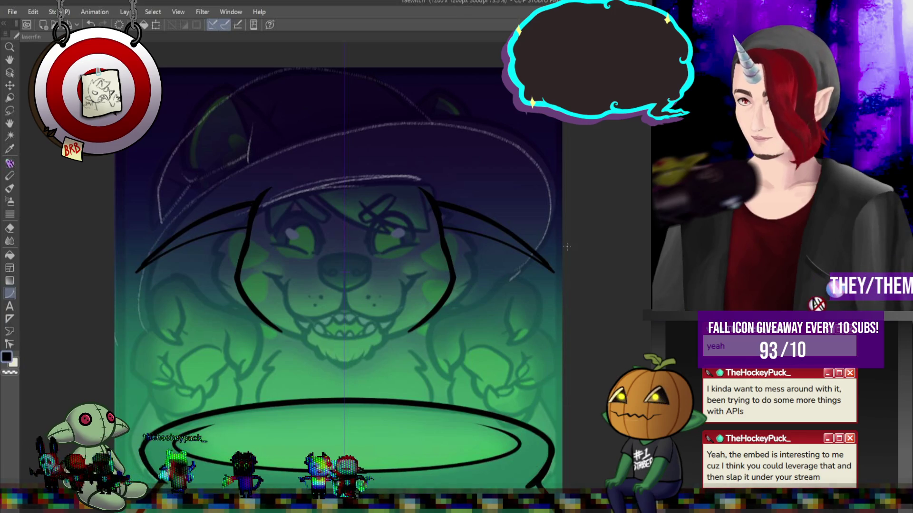
pyautogui.moveTo(553, 272); pyautogui.dragTo(500, 294)
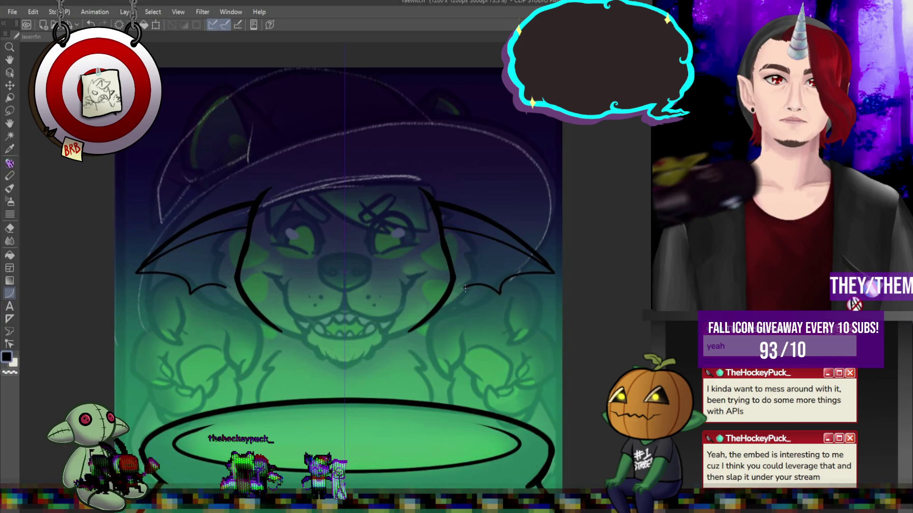
pyautogui.click(451, 283)
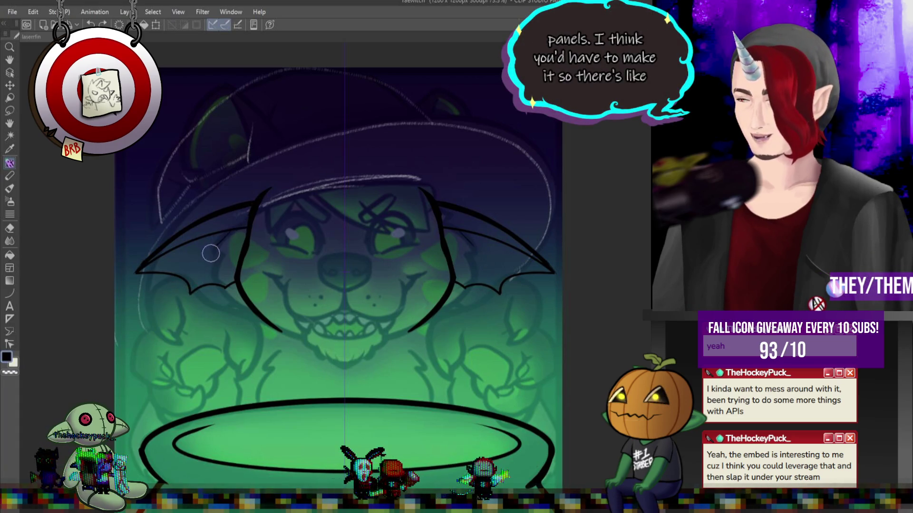
# Ink the finger lines inside the bat wings and the nose, undoing its pointed lower stroke.
pyautogui.moveTo(213, 260); pyautogui.dragTo(183, 304)
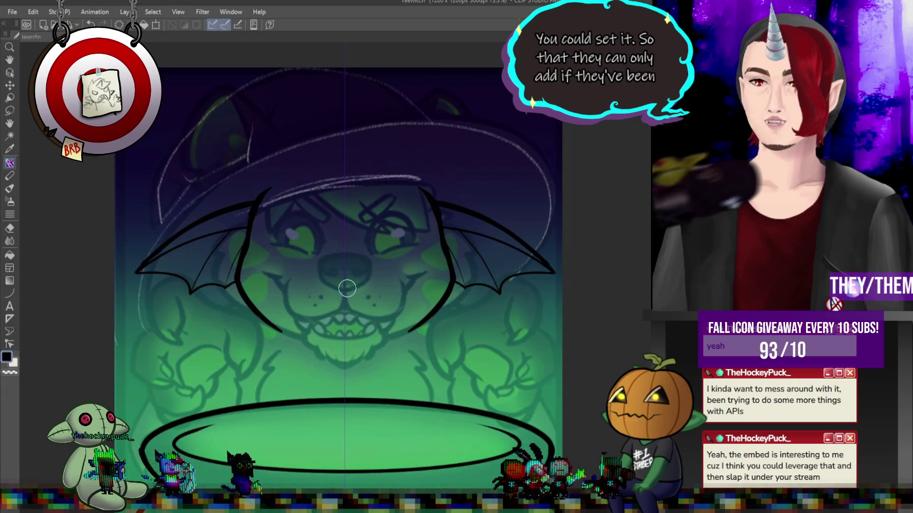
pyautogui.moveTo(331, 274); pyautogui.dragTo(359, 275)
pyautogui.hotkey('ctrl', 'z')
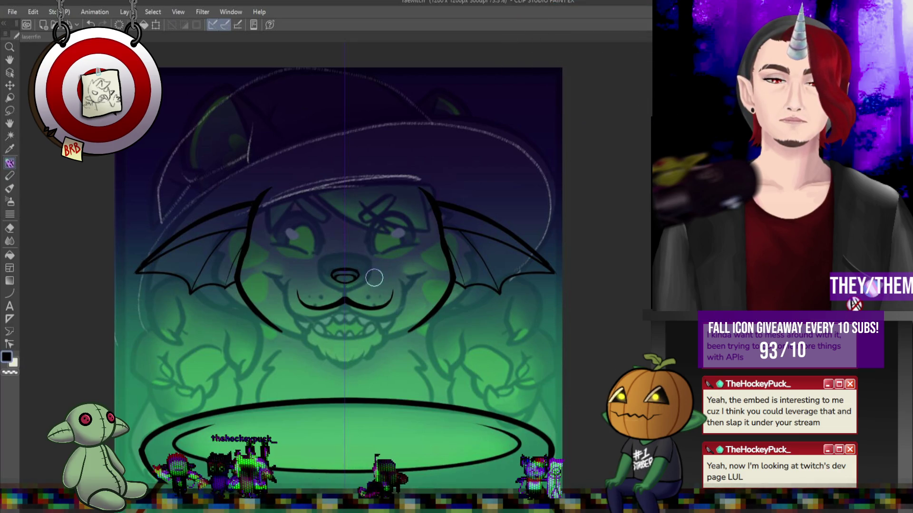
# Ink the lower jaw along the mouth and continue the line down to the chin.
pyautogui.moveTo(307, 306)
pyautogui.mouseDown()
pyautogui.moveTo(328, 335)
pyautogui.moveTo(360, 336)
pyautogui.moveTo(376, 305)
pyautogui.mouseUp()
pyautogui.hotkey('ctrl', 'z')
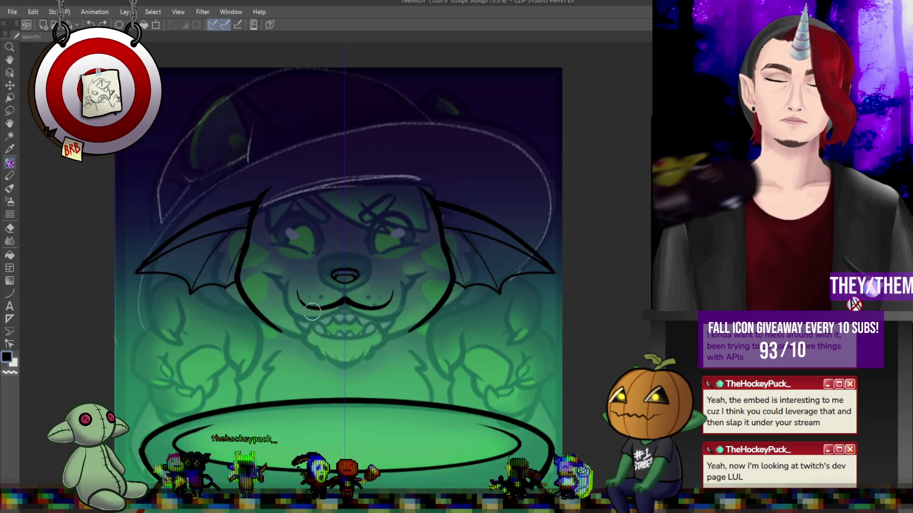
pyautogui.moveTo(317, 329); pyautogui.dragTo(342, 336)
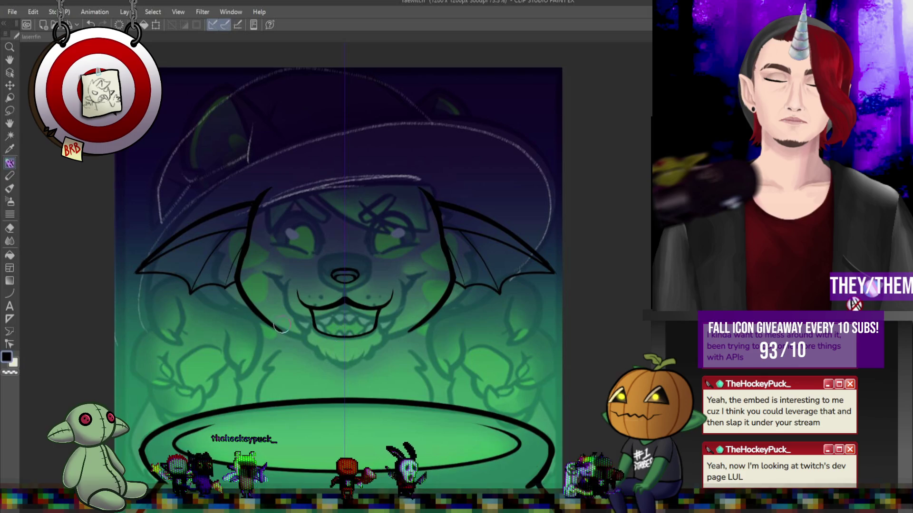
pyautogui.moveTo(279, 329); pyautogui.dragTo(307, 346)
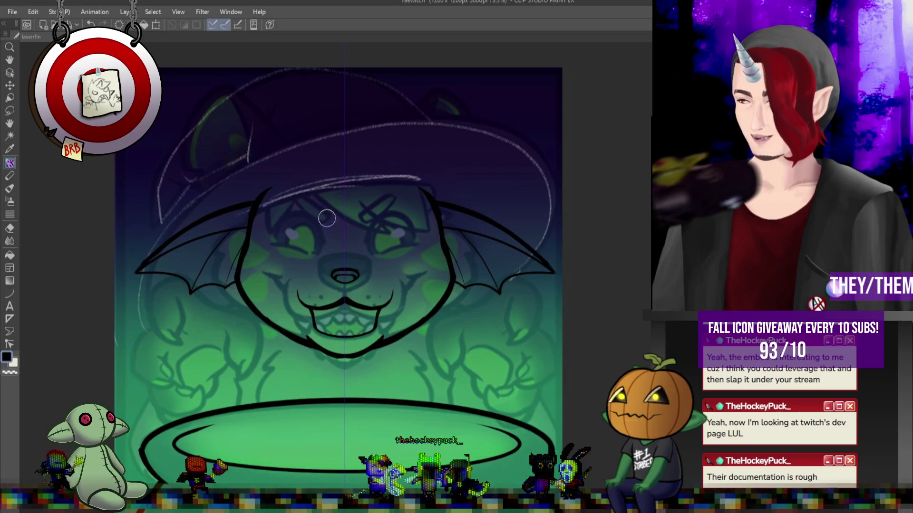
# Outline the eyes and draw a V-shaped brow between them.
pyautogui.moveTo(311, 224); pyautogui.dragTo(335, 257)
pyautogui.hotkey('ctrl', 'z')
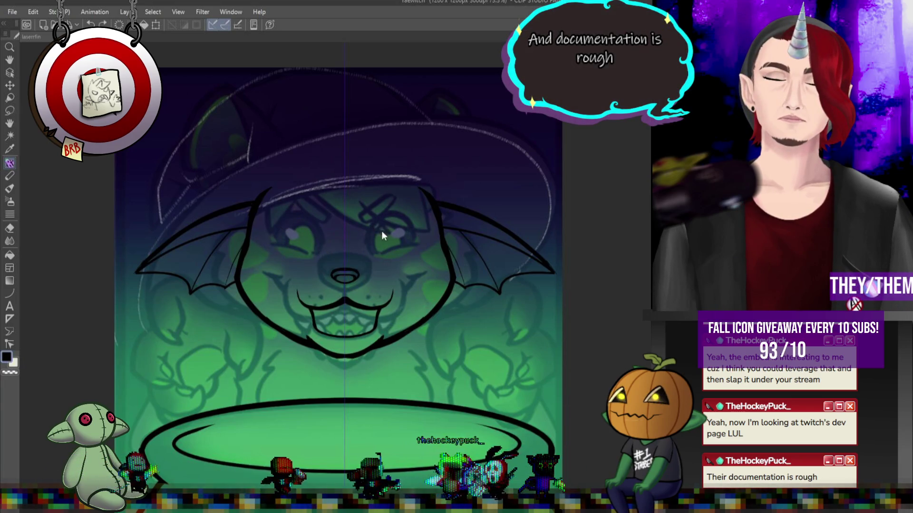
pyautogui.hotkey('ctrl', 'y')
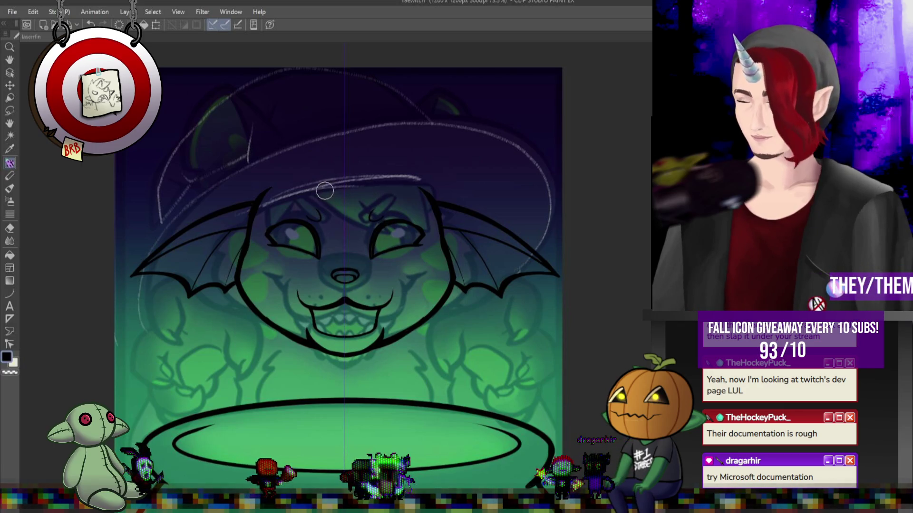
pyautogui.moveTo(318, 190)
pyautogui.mouseDown()
pyautogui.moveTo(338, 204)
pyautogui.moveTo(376, 189)
pyautogui.moveTo(312, 194)
pyautogui.mouseUp()
# Remove the brow, then ink the head top, a line under the left wing, and the mirrored scalloped chin edge.
pyautogui.hotkey('ctrl', 'z')
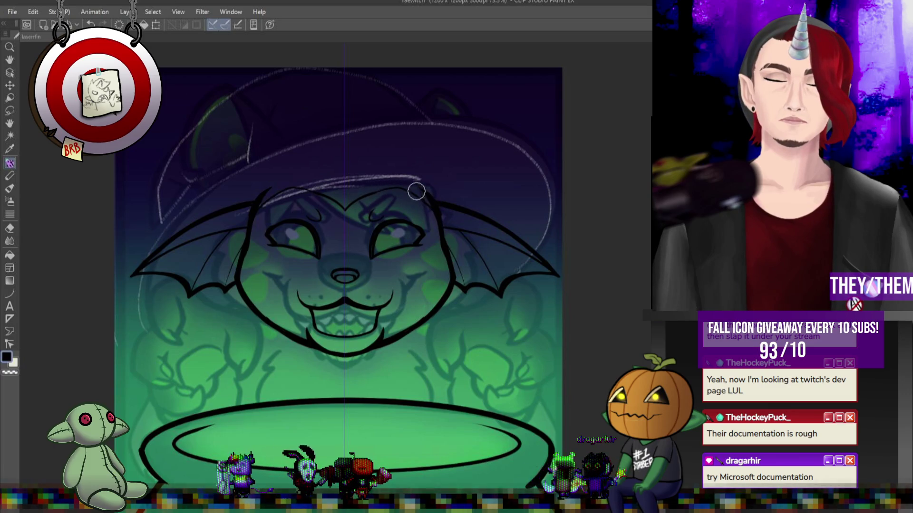
pyautogui.moveTo(350, 204)
pyautogui.mouseDown()
pyautogui.moveTo(401, 192)
pyautogui.moveTo(442, 229)
pyautogui.mouseUp()
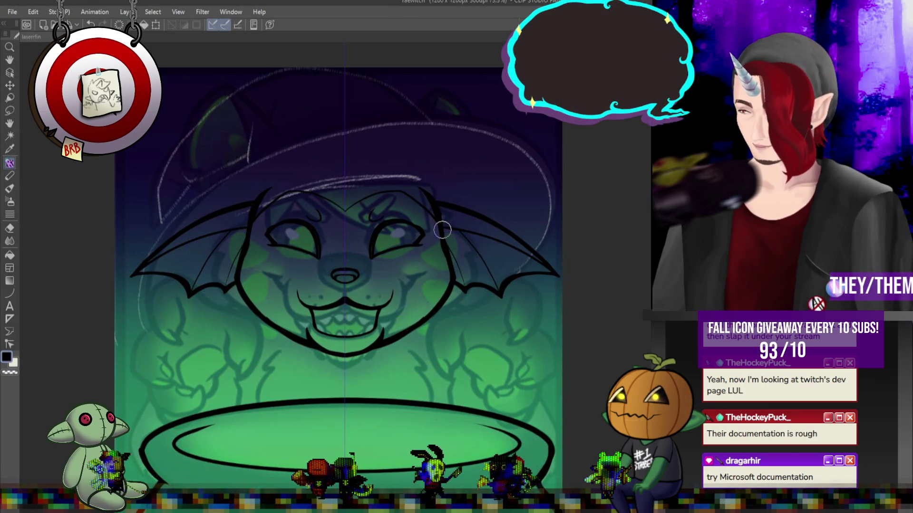
pyautogui.moveTo(206, 315)
pyautogui.mouseDown()
pyautogui.moveTo(253, 362)
pyautogui.moveTo(295, 383)
pyautogui.moveTo(341, 381)
pyautogui.mouseUp()
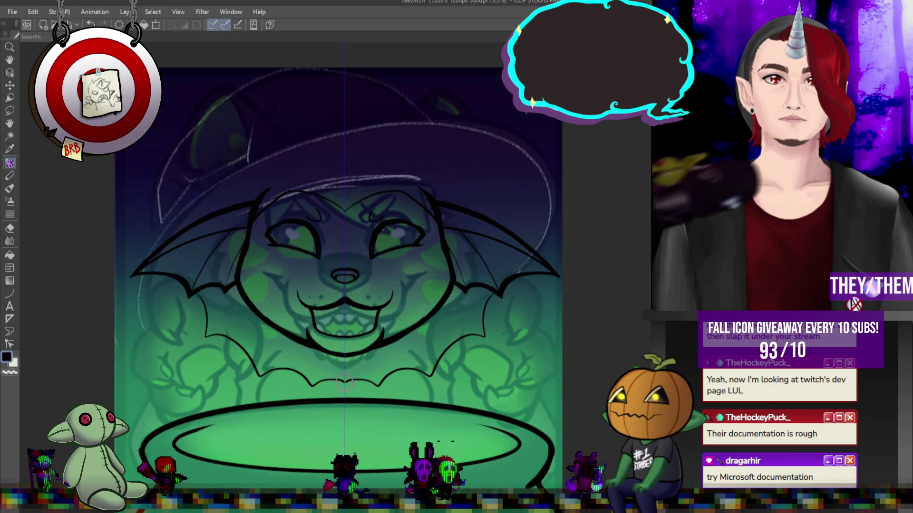
pyautogui.moveTo(345, 395)
pyautogui.mouseDown()
pyautogui.moveTo(316, 375)
pyautogui.moveTo(282, 373)
pyautogui.moveTo(212, 318)
pyautogui.mouseUp()
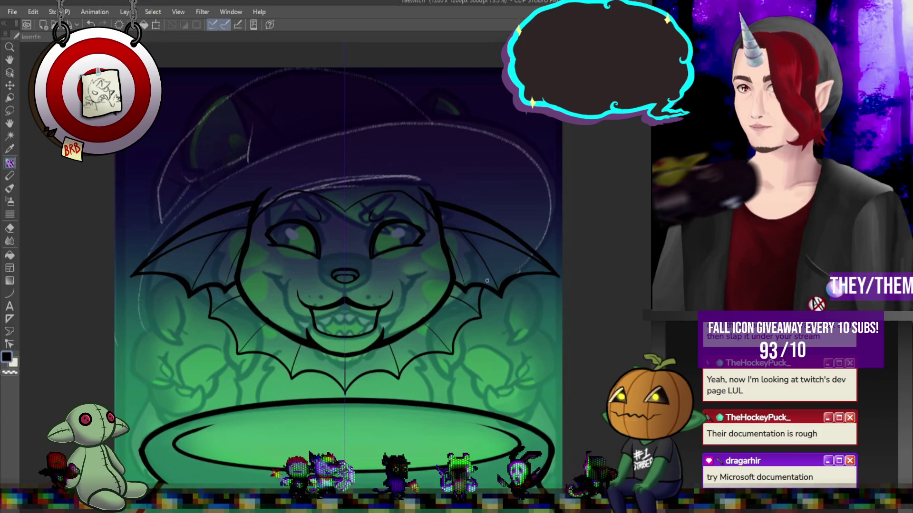
pyautogui.scroll(-2, 487, 281)
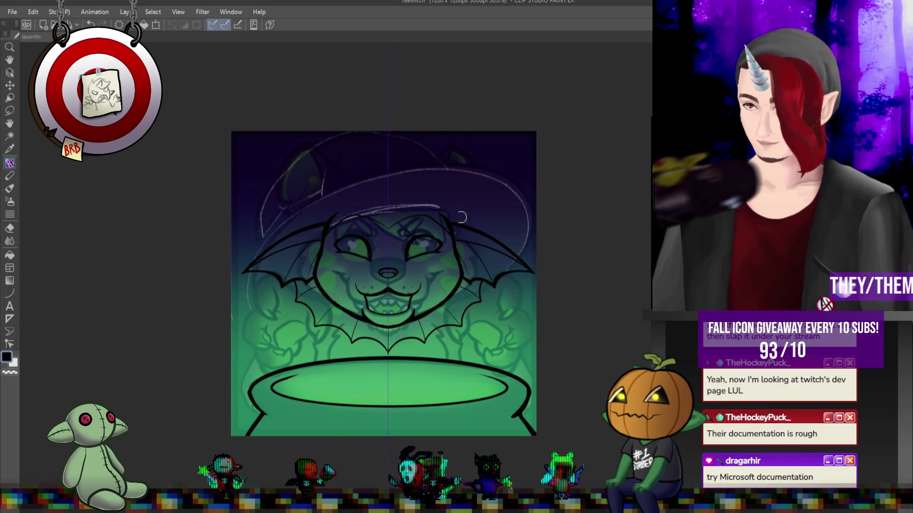
# Ink mirrored arm lines beside the cauldron and a thin line along its edges, retrying with undo.
pyautogui.moveTo(375, 329); pyautogui.dragTo(404, 289)
pyautogui.scroll(1, 445, 261)
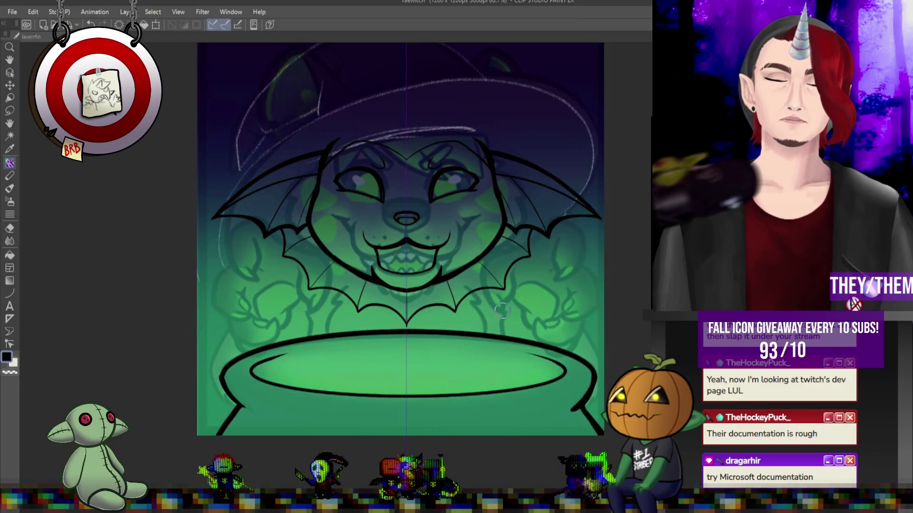
pyautogui.moveTo(310, 294); pyautogui.dragTo(293, 359)
pyautogui.moveTo(520, 359); pyautogui.dragTo(503, 291)
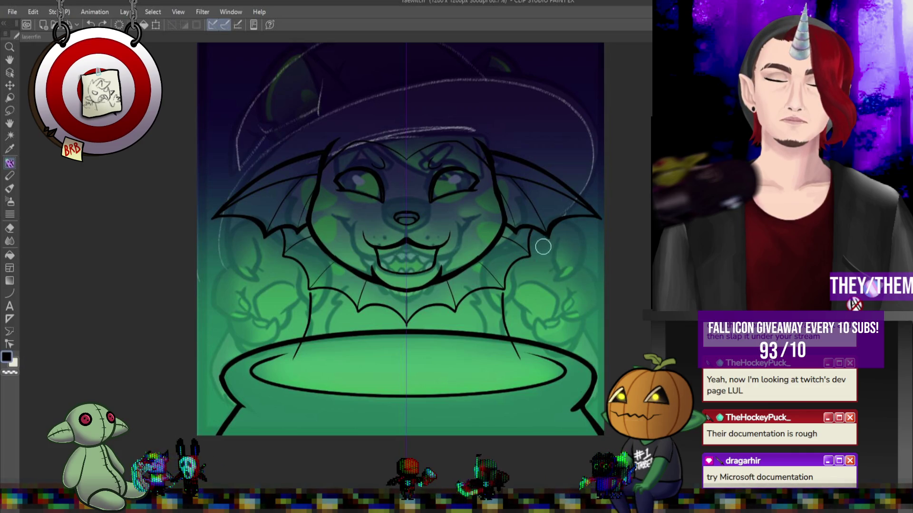
pyautogui.moveTo(593, 352); pyautogui.dragTo(597, 392)
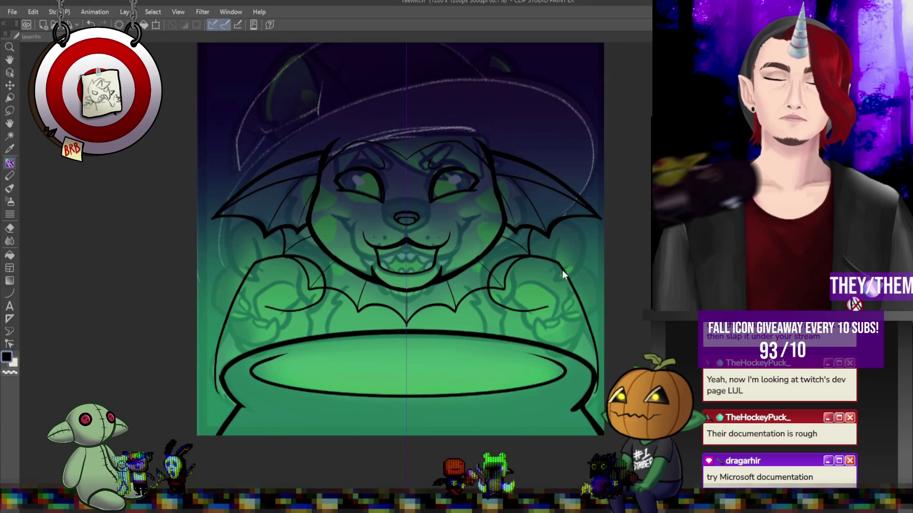
pyautogui.hotkey('ctrl', 'z')
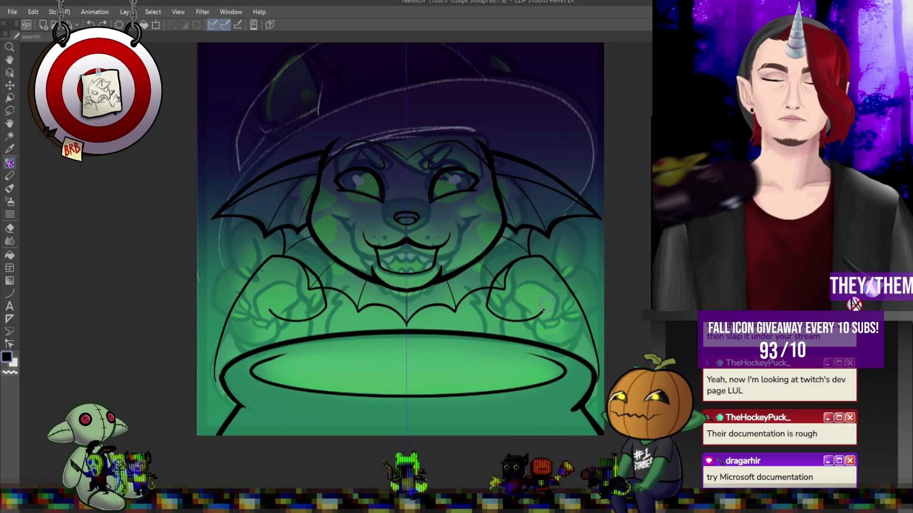
pyautogui.hotkey('ctrl', 'z')
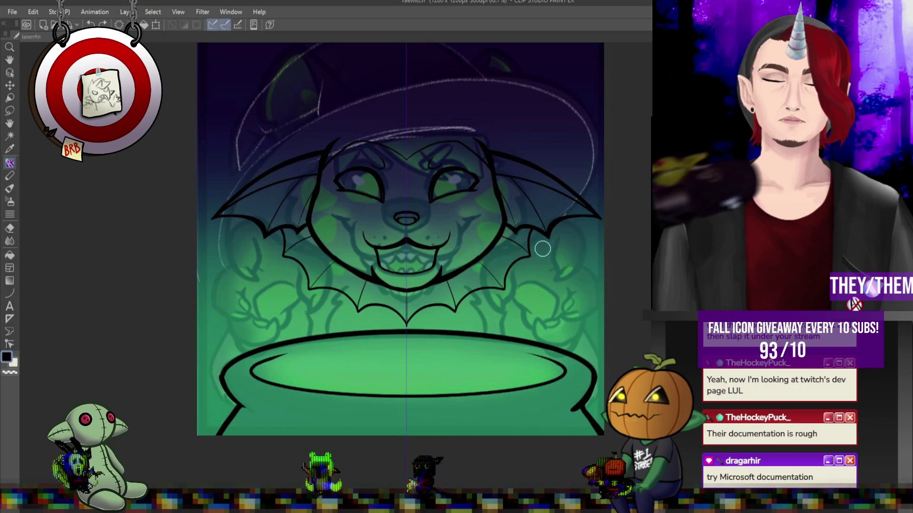
# Draw mirrored round paw outlines, the cauldron's outer sides, and an arm arc over the right paw.
pyautogui.moveTo(527, 255)
pyautogui.mouseDown()
pyautogui.moveTo(516, 300)
pyautogui.moveTo(547, 311)
pyautogui.moveTo(578, 268)
pyautogui.moveTo(534, 250)
pyautogui.mouseUp()
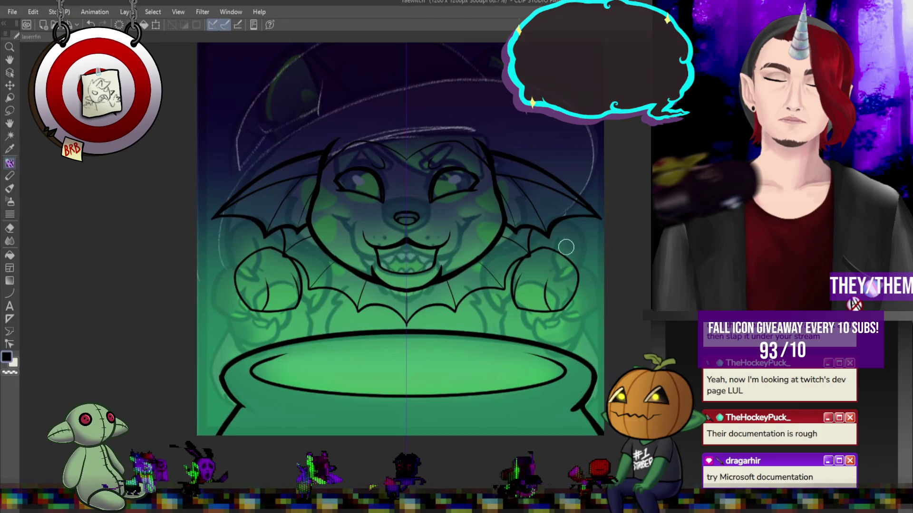
pyautogui.moveTo(581, 278); pyautogui.dragTo(611, 339)
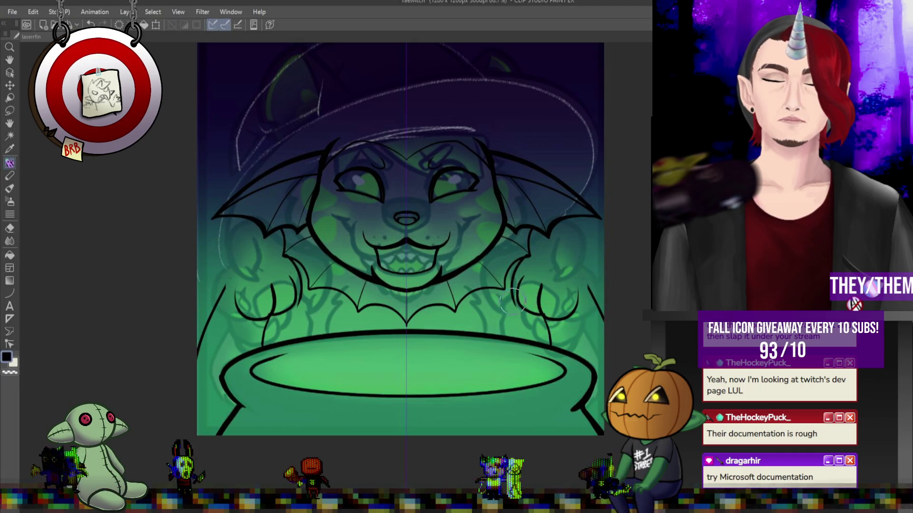
pyautogui.moveTo(515, 285)
pyautogui.mouseDown()
pyautogui.moveTo(546, 250)
pyautogui.moveTo(591, 294)
pyautogui.mouseUp()
# Remove the first paw outlines from both paws.
pyautogui.hotkey('ctrl', 'z')
pyautogui.hotkey('ctrl', 'z')
pyautogui.hotkey('ctrl', 'z')
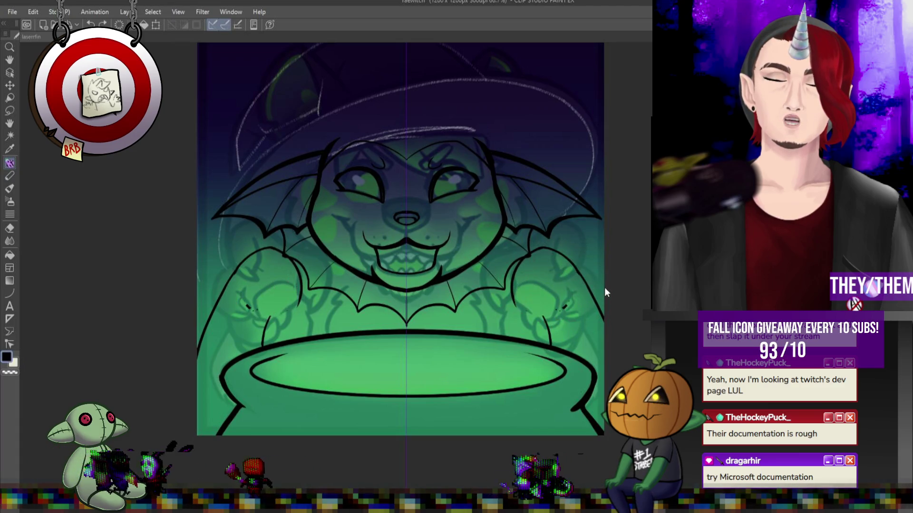
pyautogui.hotkey('ctrl', 'y')
pyautogui.hotkey('ctrl', 'y')
pyautogui.hotkey('ctrl', 'y')
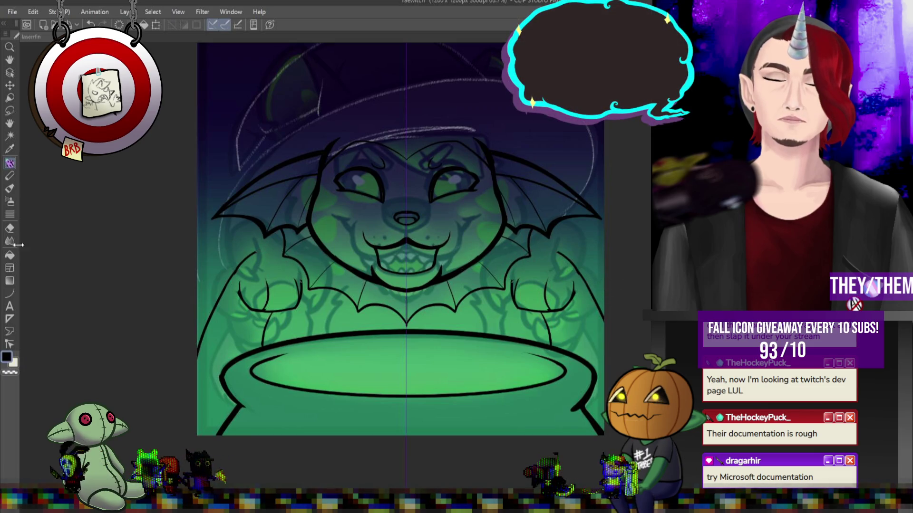
pyautogui.press('e')
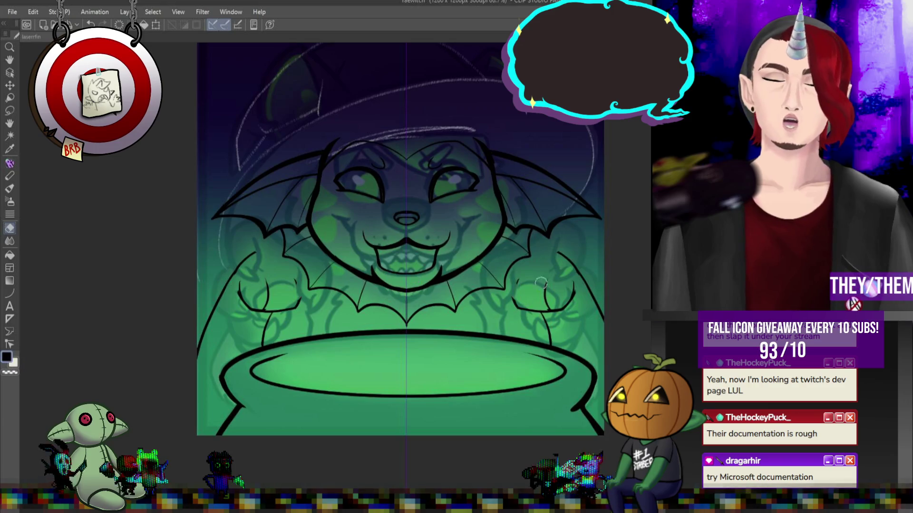
pyautogui.hotkey('ctrl', 'z')
pyautogui.hotkey('ctrl', 'z')
pyautogui.hotkey('ctrl', 'z')
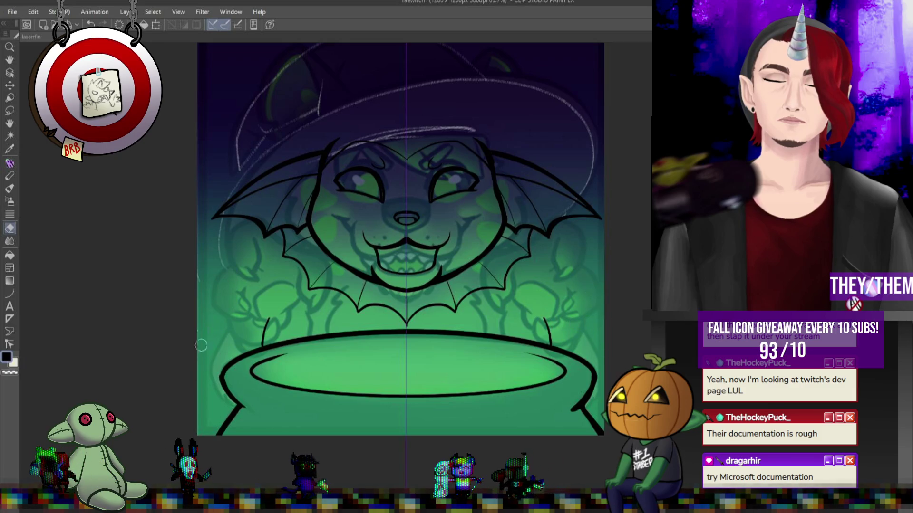
# Redraw mirrored arm strokes on both sides and an arched paw outline on the right.
pyautogui.press('p')
pyautogui.moveTo(221, 308); pyautogui.dragTo(206, 344)
pyautogui.moveTo(591, 300); pyautogui.dragTo(604, 329)
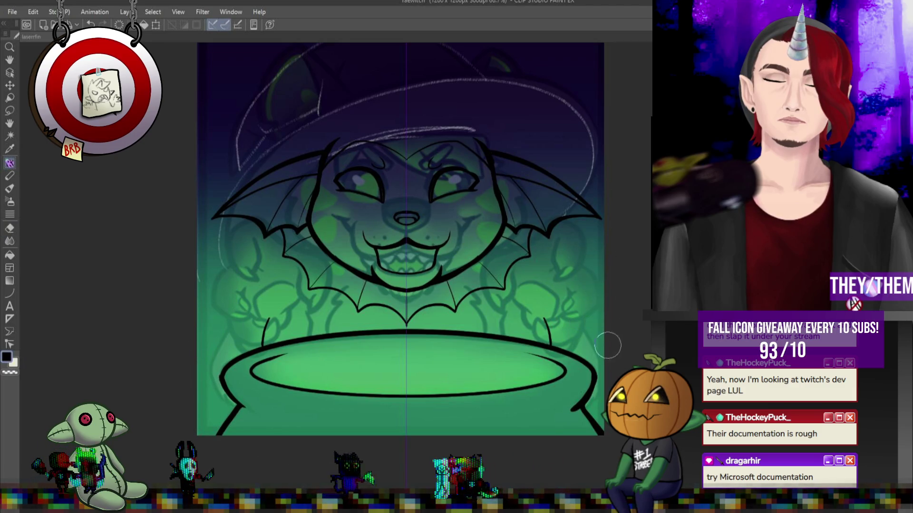
pyautogui.moveTo(587, 299)
pyautogui.mouseDown()
pyautogui.moveTo(551, 259)
pyautogui.moveTo(515, 268)
pyautogui.moveTo(499, 291)
pyautogui.mouseUp()
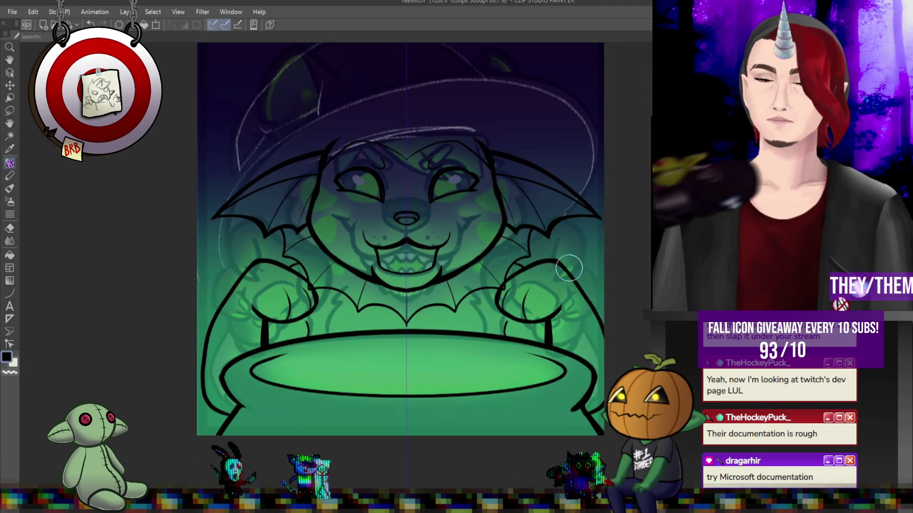
pyautogui.scroll(-3, 419, 213)
pyautogui.scroll(1, 420, 213)
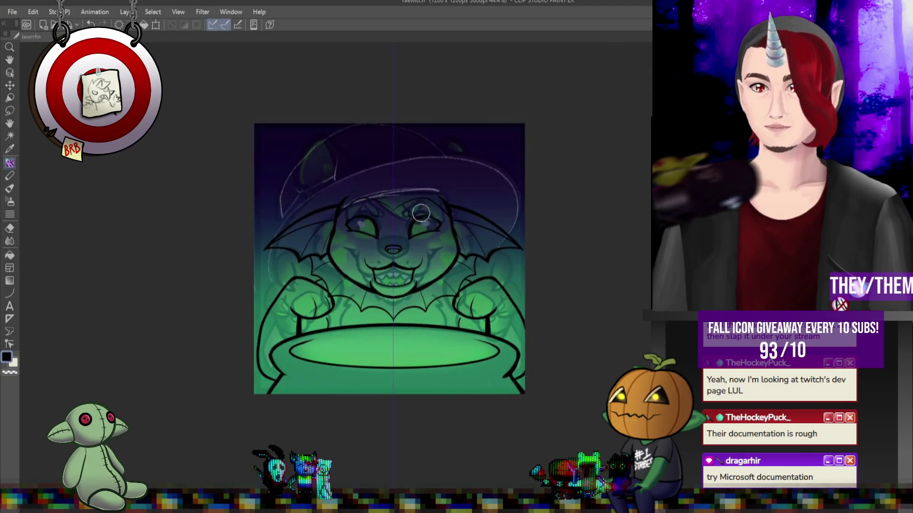
pyautogui.scroll(-2, 462, 196)
pyautogui.scroll(3, 490, 193)
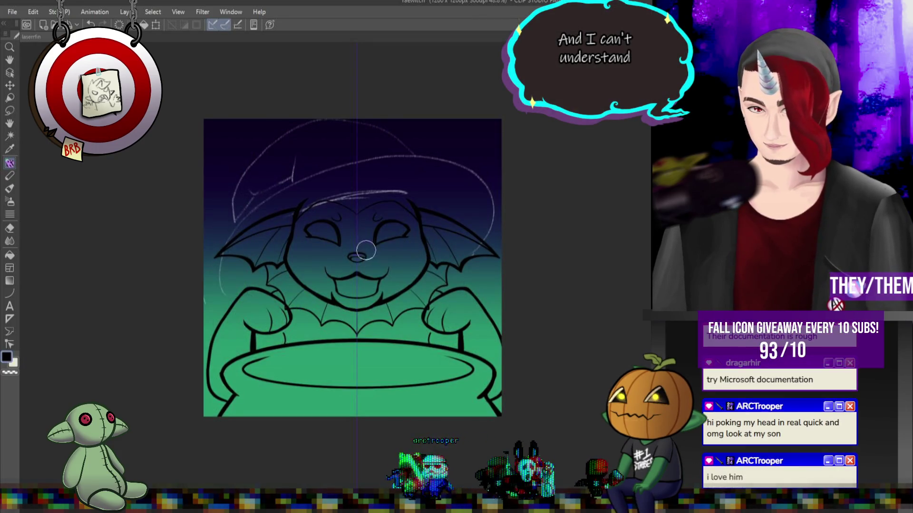
pyautogui.scroll(-2, 368, 251)
pyautogui.scroll(4, 367, 251)
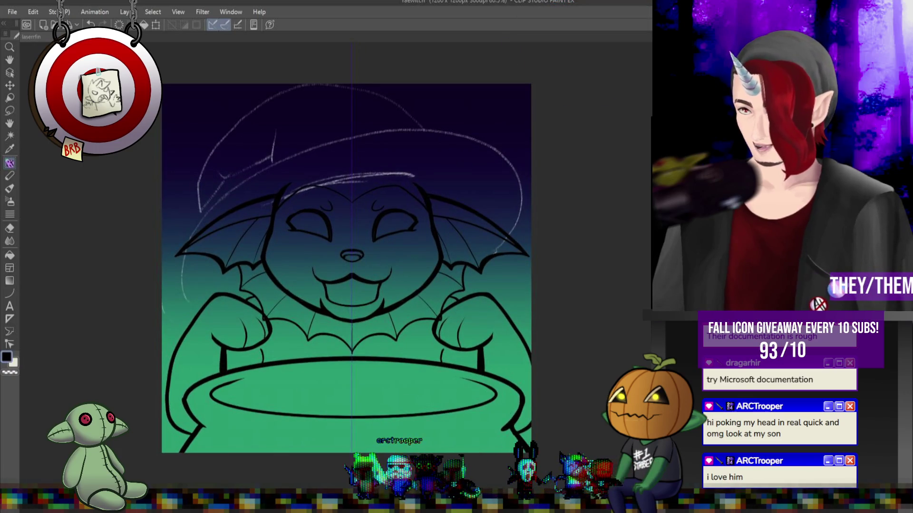
pyautogui.scroll(1, 326, 271)
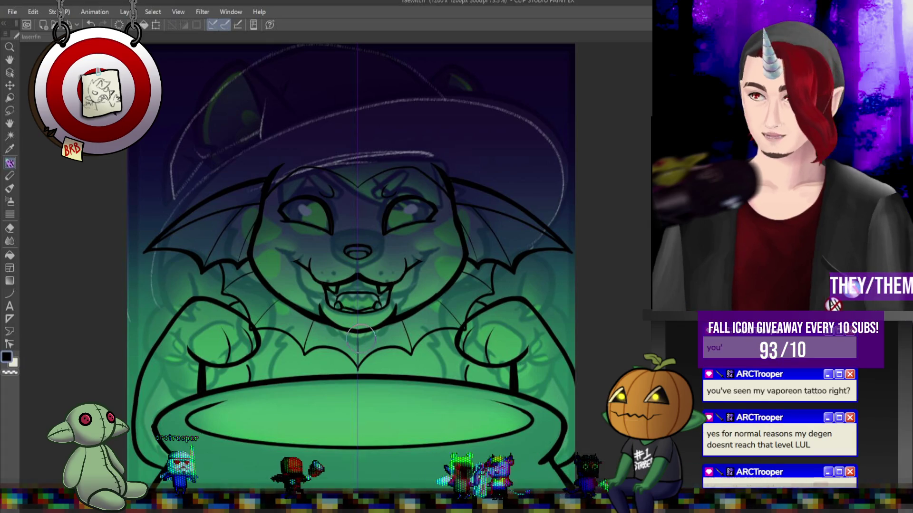
pyautogui.scroll(-2, 236, 236)
pyautogui.scroll(2, 236, 236)
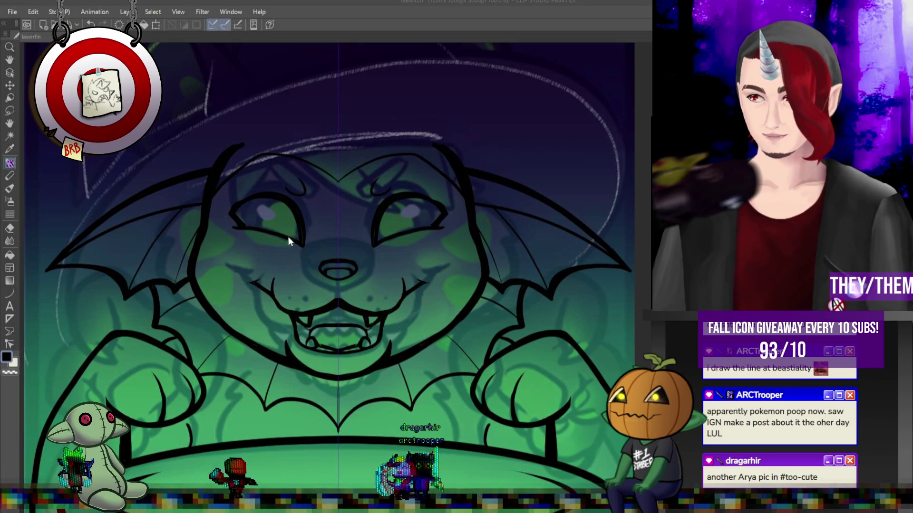
pyautogui.scroll(2, 279, 183)
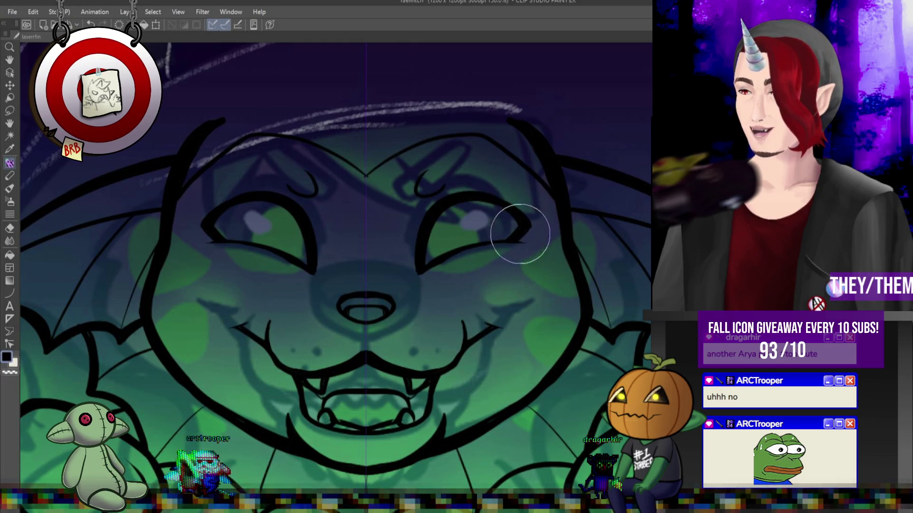
pyautogui.press('[')
pyautogui.press('[')
pyautogui.press('[')
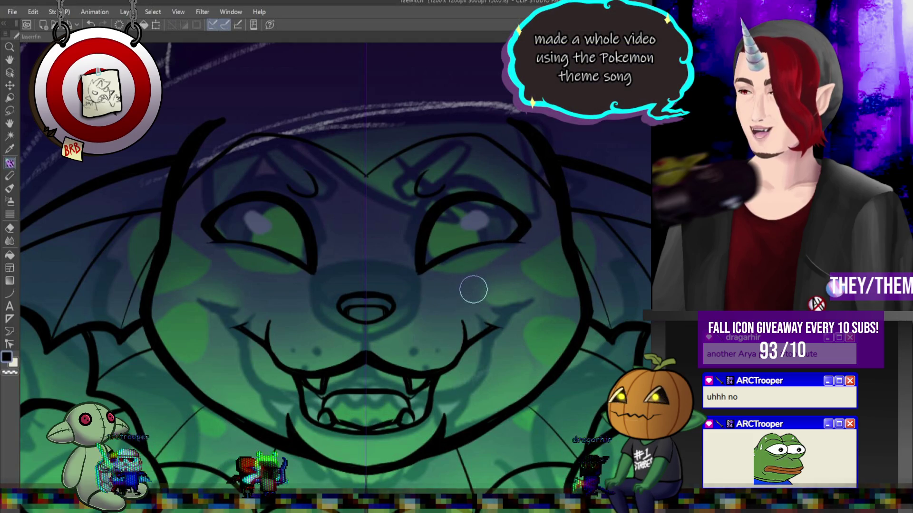
# Adjust the brush size with the bracket keys, settling at roughly double the original size.
pyautogui.press(']')
pyautogui.press(']')
pyautogui.press(']')
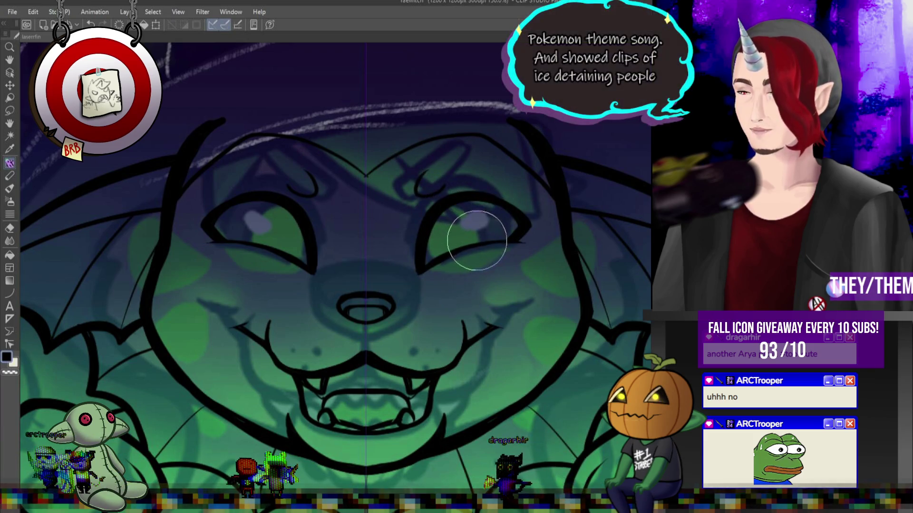
pyautogui.press('[')
pyautogui.press('[')
pyautogui.press('[')
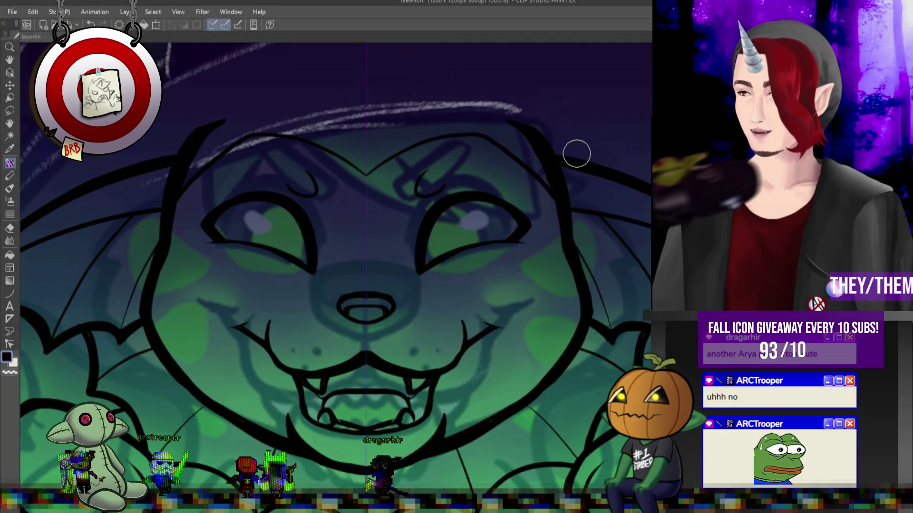
pyautogui.press(']')
pyautogui.press(']')
pyautogui.press(']')
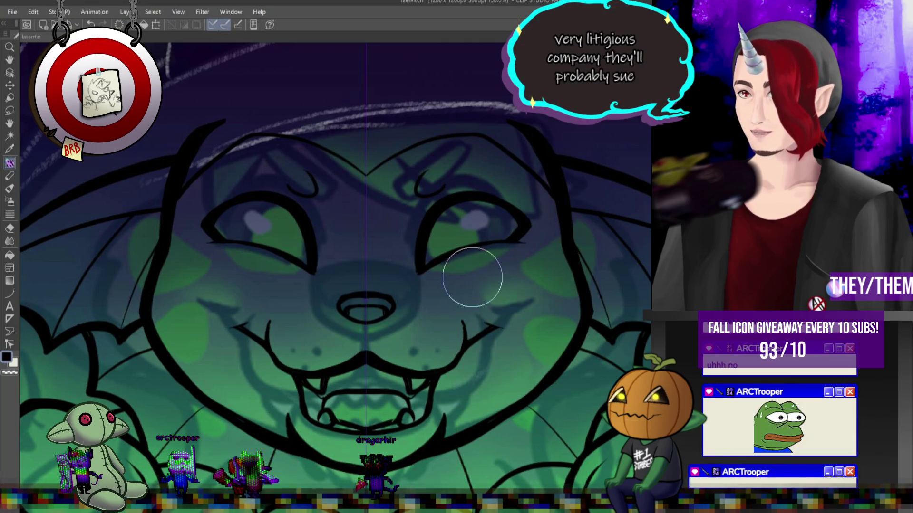
pyautogui.press('[')
pyautogui.press('[')
pyautogui.press('[')
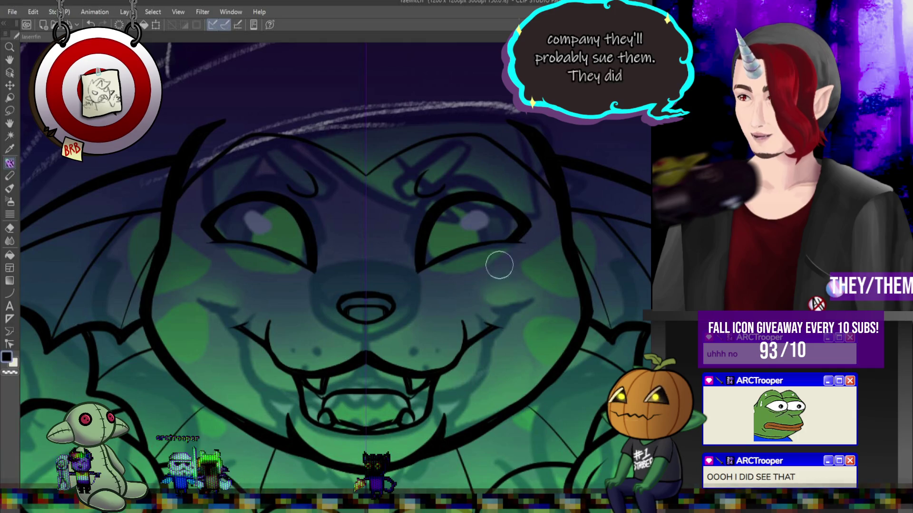
pyautogui.press(']')
pyautogui.press(']')
pyautogui.press(']')
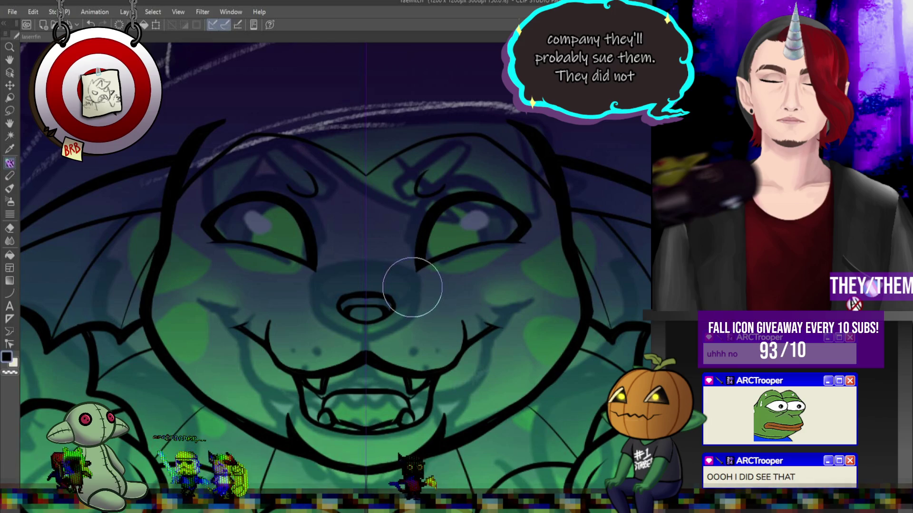
pyautogui.press('[')
pyautogui.press('[')
pyautogui.press('[')
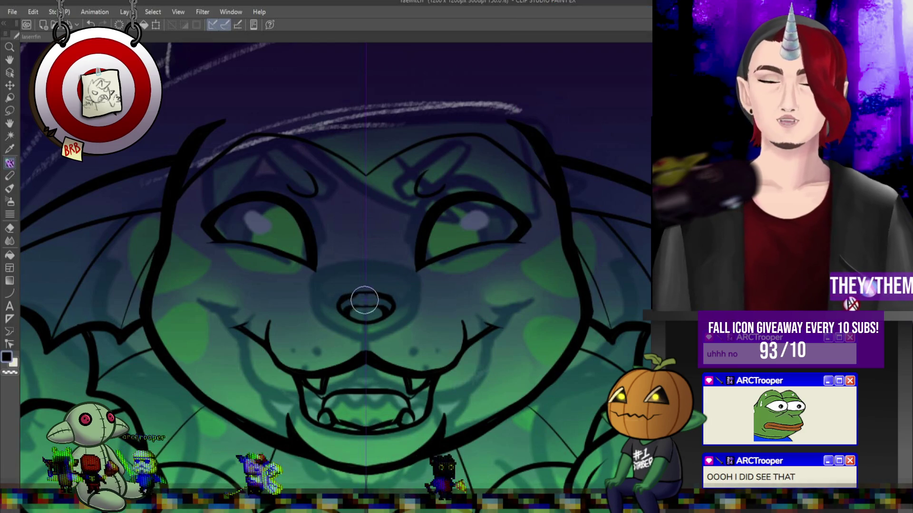
pyautogui.press(']')
pyautogui.press(']')
pyautogui.press(']')
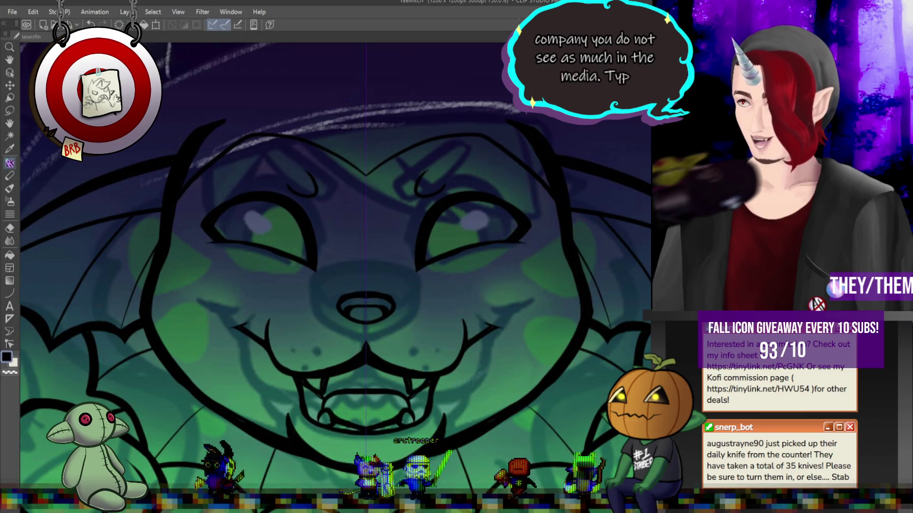
# Draw a large black ellipse over the head for the witch hat's brim.
pyautogui.scroll(-4, 481, 244)
pyautogui.scroll(-1, 482, 243)
pyautogui.scroll(2, 482, 243)
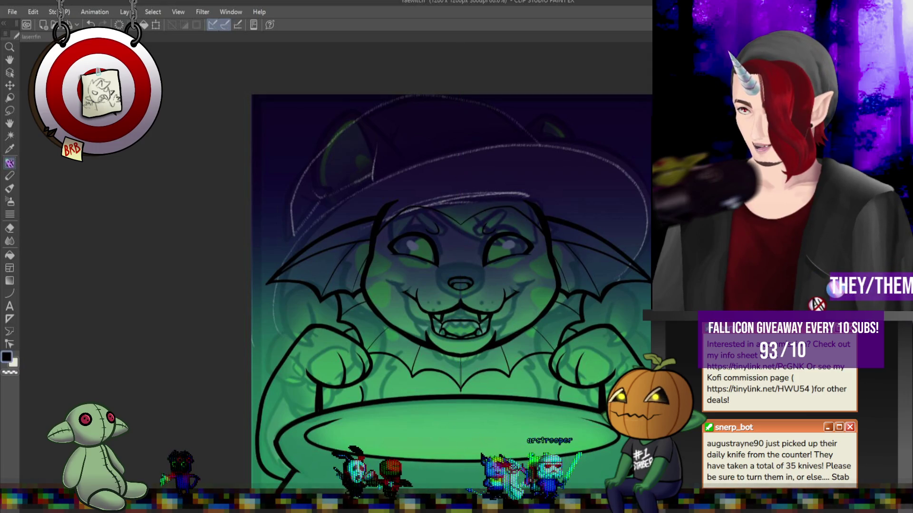
pyautogui.click(10, 293)
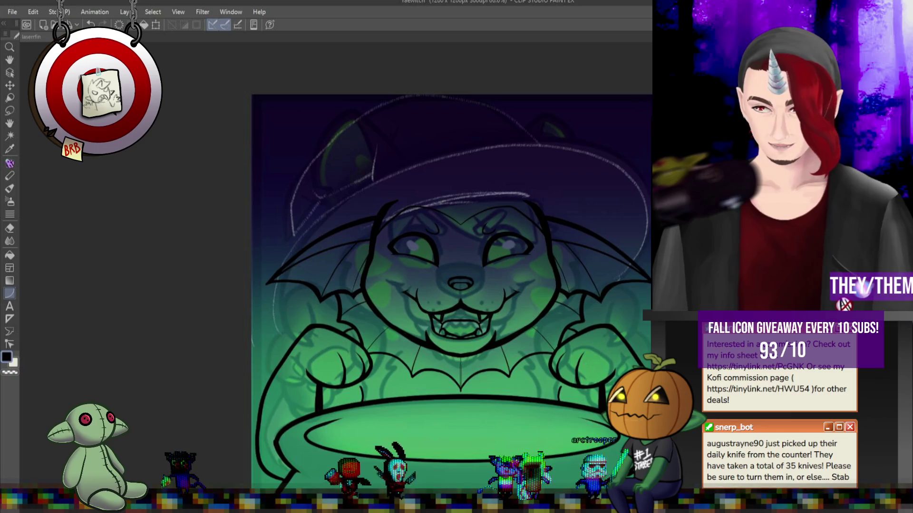
pyautogui.moveTo(277, 152)
pyautogui.mouseDown()
pyautogui.moveTo(599, 287)
pyautogui.moveTo(647, 344)
pyautogui.mouseUp()
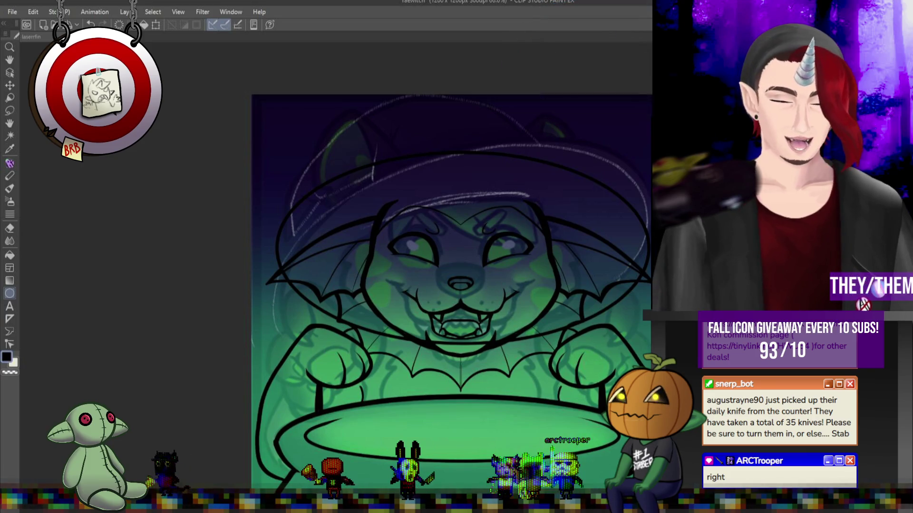
# Rotate the hat ellipse clockwise to tilt it.
pyautogui.hotkey('ctrl', 't')
pyautogui.moveTo(608, 198)
pyautogui.mouseDown()
pyautogui.moveTo(607, 207)
pyautogui.moveTo(636, 197)
pyautogui.moveTo(621, 205)
pyautogui.mouseUp()
pyautogui.moveTo(494, 348); pyautogui.dragTo(487, 328)
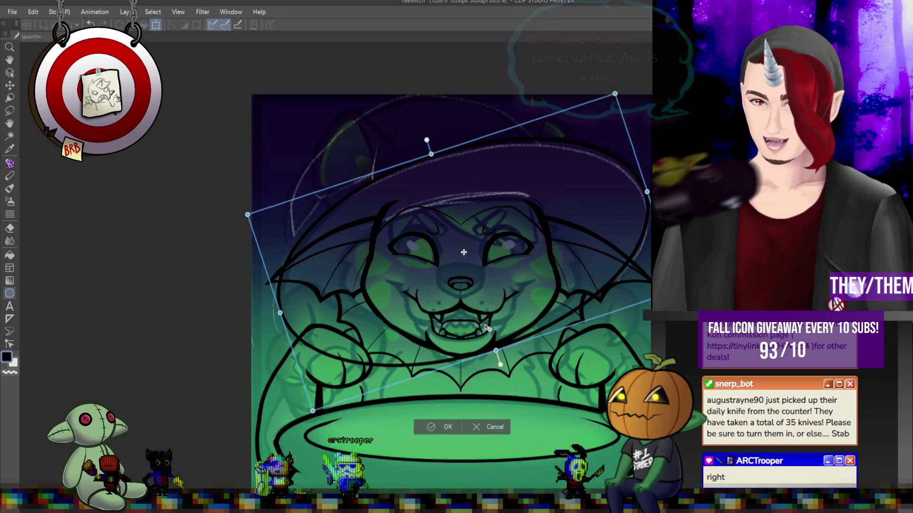
# Confirm the rotation, then lower the brim over the head, tilt it further clockwise, nudge it right and commit.
pyautogui.press('Return')
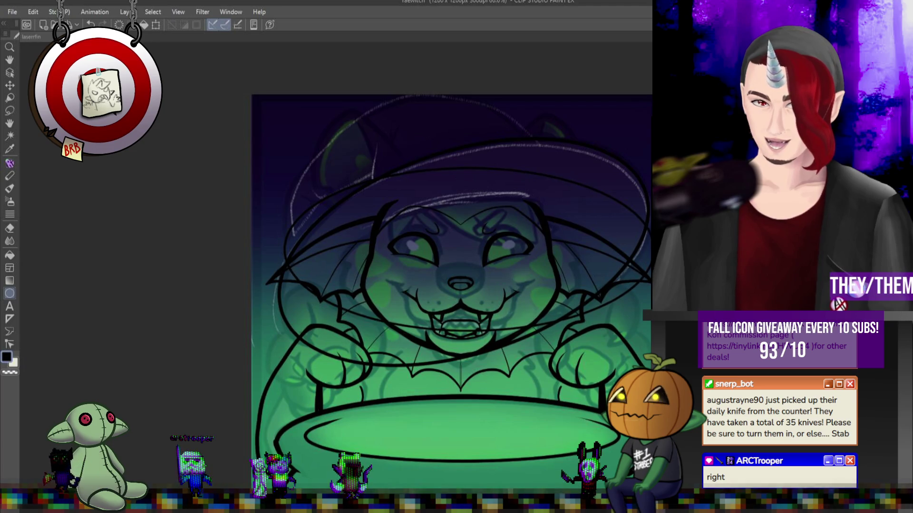
pyautogui.hotkey('ctrl', 't')
pyautogui.moveTo(455, 168)
pyautogui.mouseDown()
pyautogui.moveTo(459, 187)
pyautogui.moveTo(431, 164)
pyautogui.mouseUp()
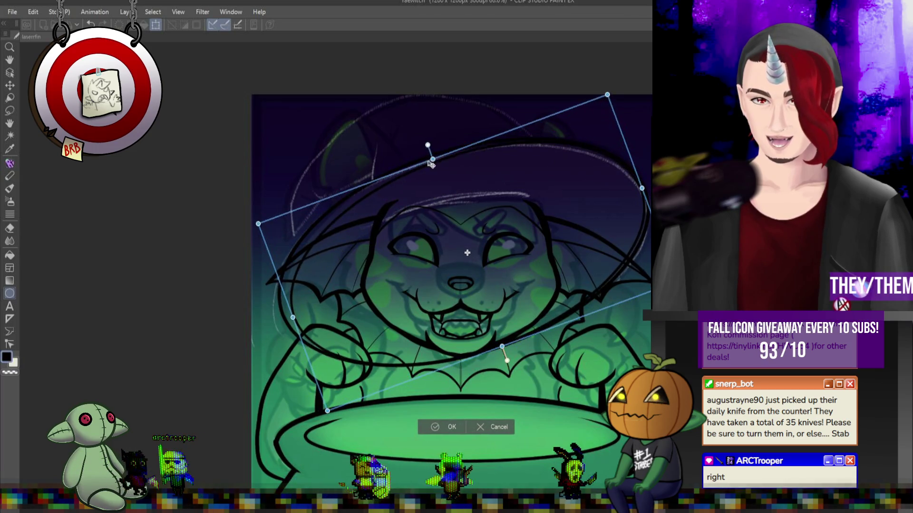
pyautogui.moveTo(552, 167); pyautogui.dragTo(549, 198)
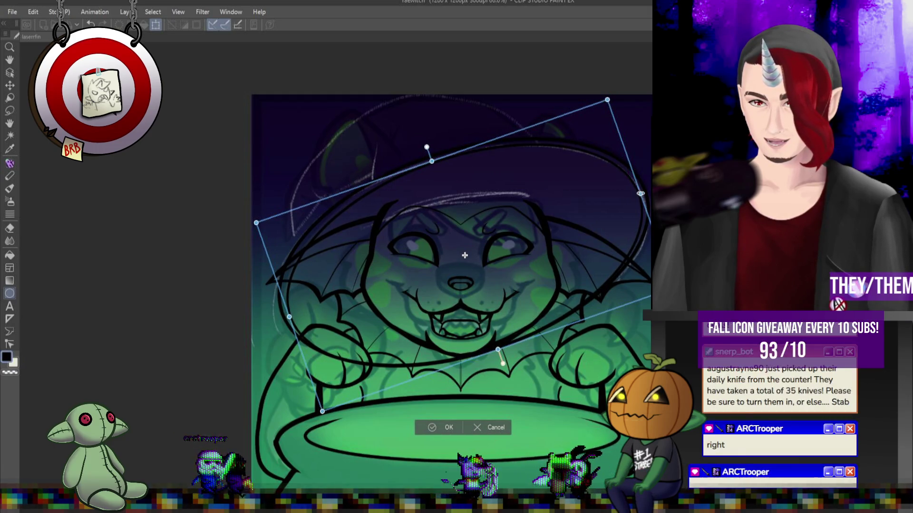
pyautogui.moveTo(639, 194); pyautogui.dragTo(608, 202)
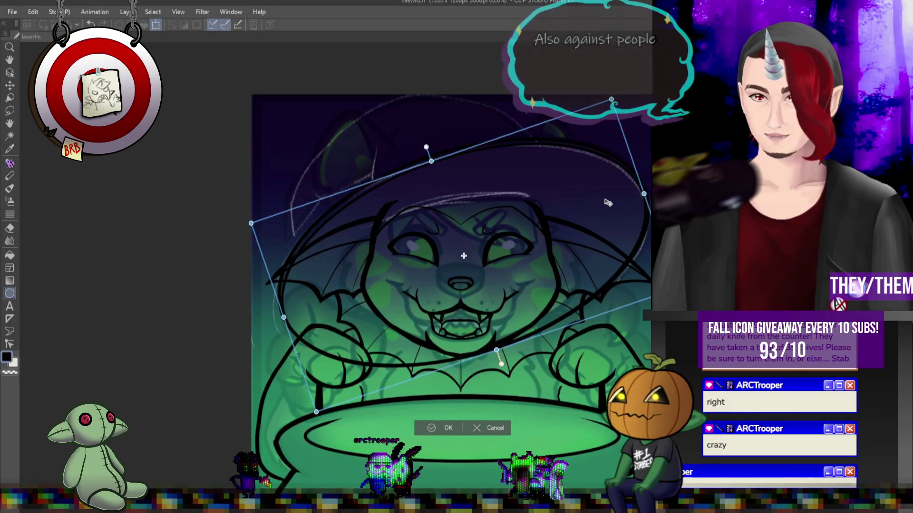
pyautogui.scroll(-1, 545, 311)
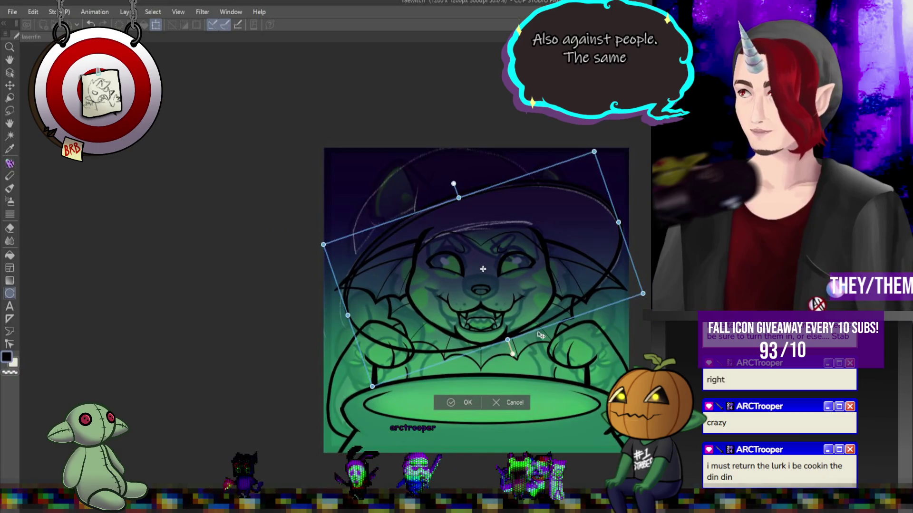
pyautogui.press('Return')
pyautogui.scroll(2, 468, 372)
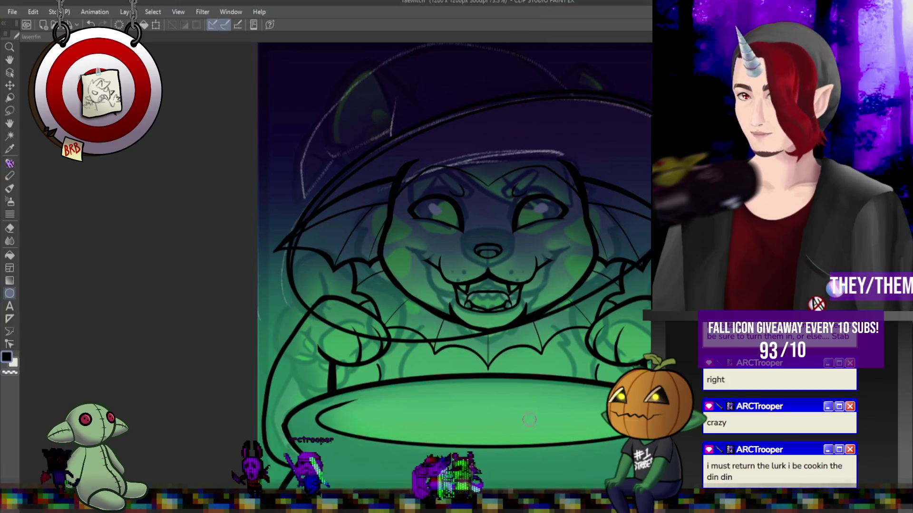
# Draw a curved black line across the hat above the eyes and view the drawing at 100%.
pyautogui.scroll(-2, 410, 191)
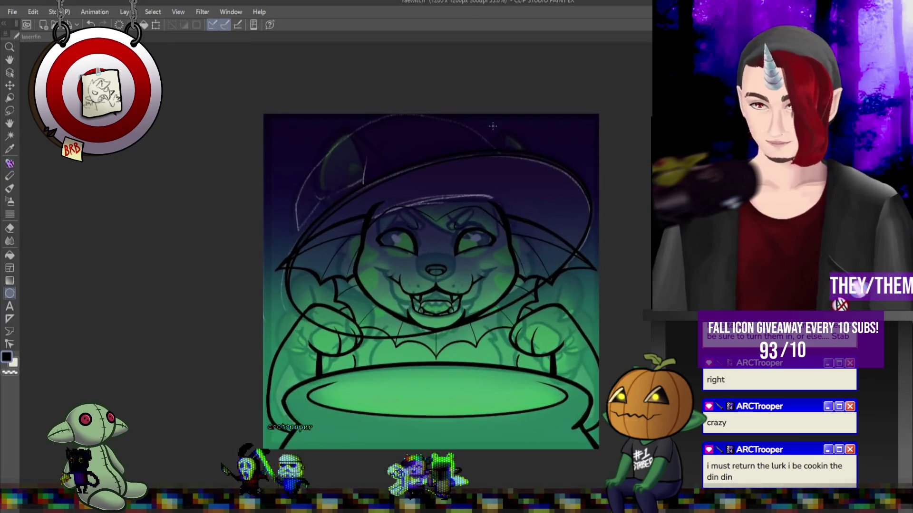
pyautogui.scroll(2, 409, 191)
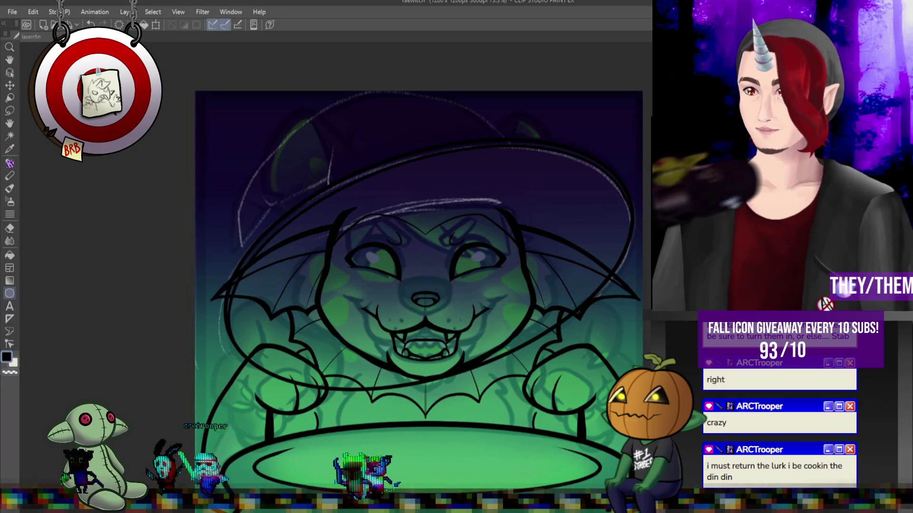
pyautogui.scroll(1, 484, 187)
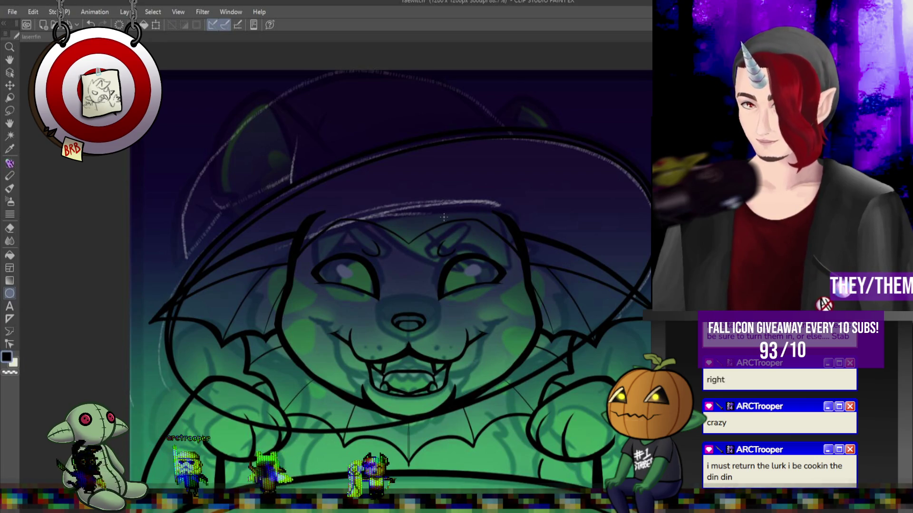
pyautogui.click(9, 293)
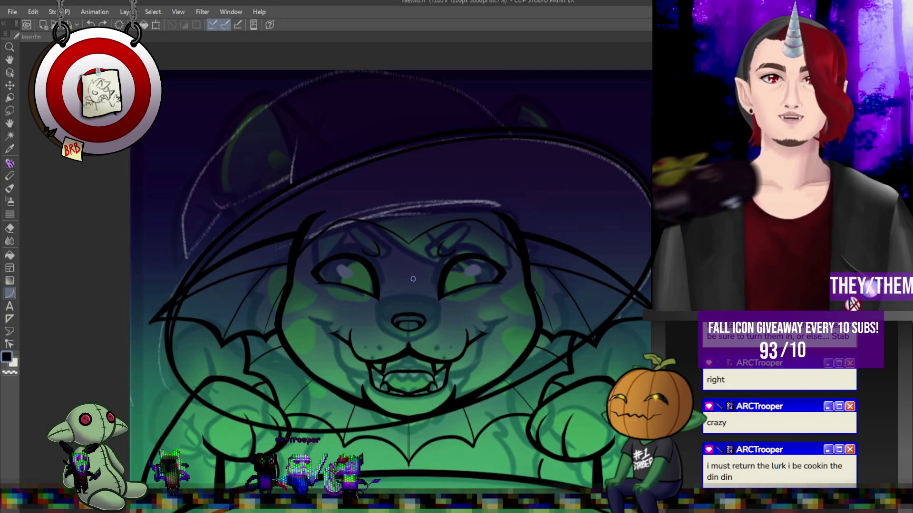
pyautogui.moveTo(515, 220); pyautogui.dragTo(288, 266)
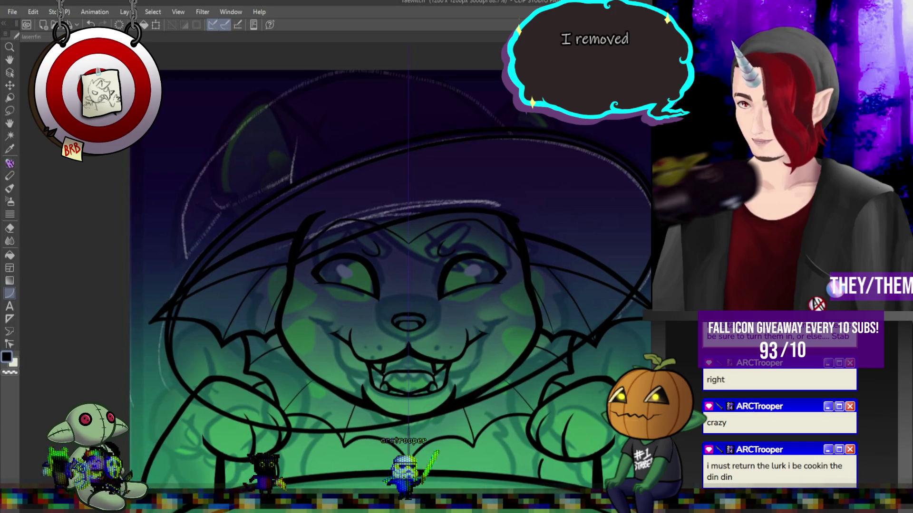
pyautogui.hotkey('ctrl', 'alt', '0')
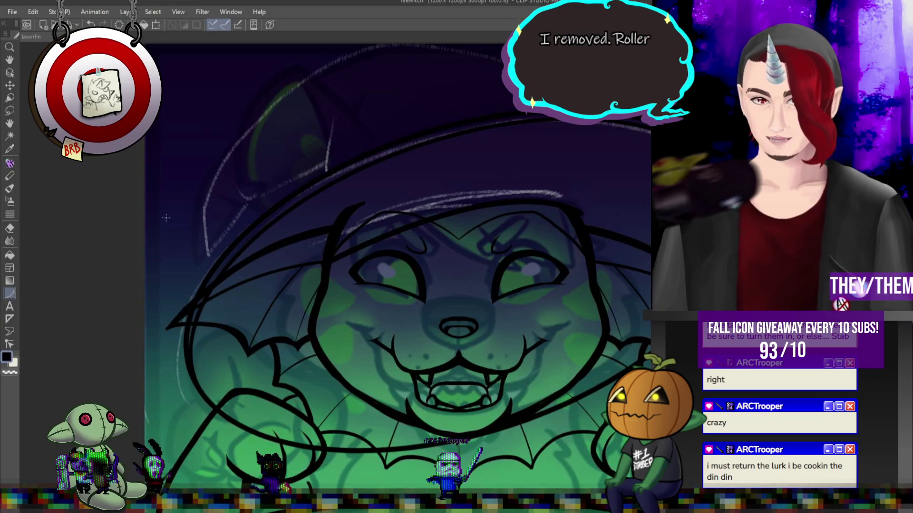
pyautogui.click(10, 111)
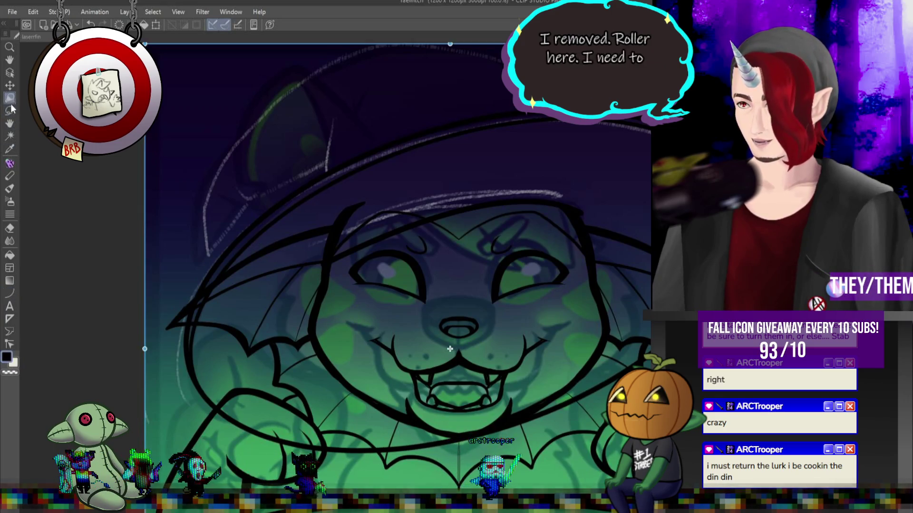
# Lasso-select the creature's left ear.
pyautogui.moveTo(321, 266); pyautogui.dragTo(332, 228)
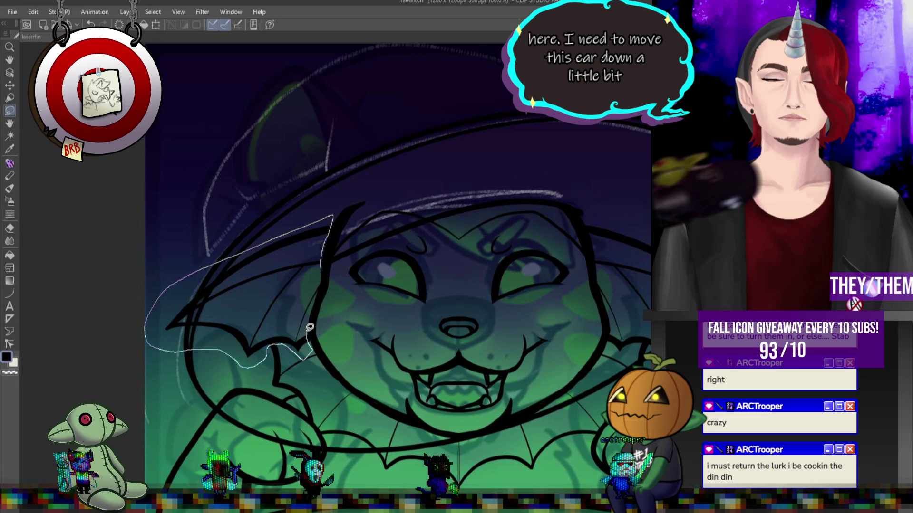
pyautogui.moveTo(321, 287); pyautogui.dragTo(320, 269)
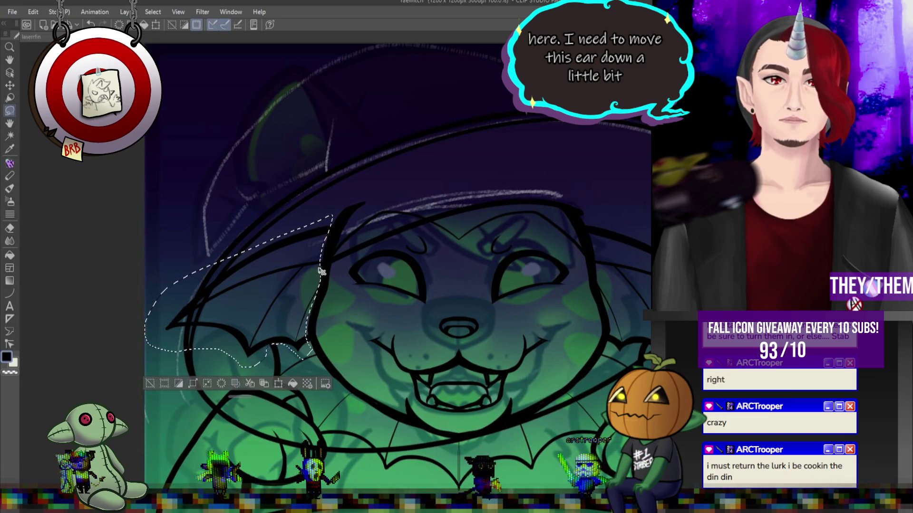
pyautogui.click(494, 205)
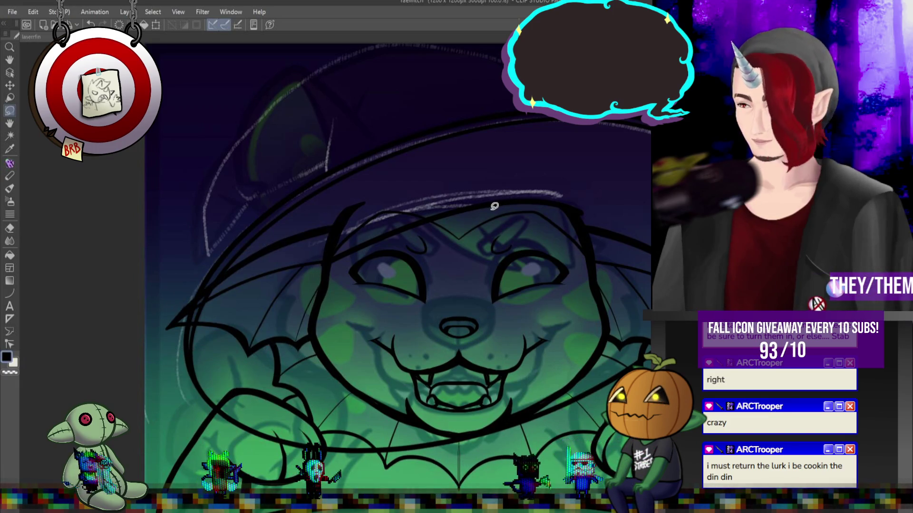
# Slant the ear downward, move it lower, rotate it slightly counter-clockwise, and confirm.
pyautogui.hotkey('ctrl', 't')
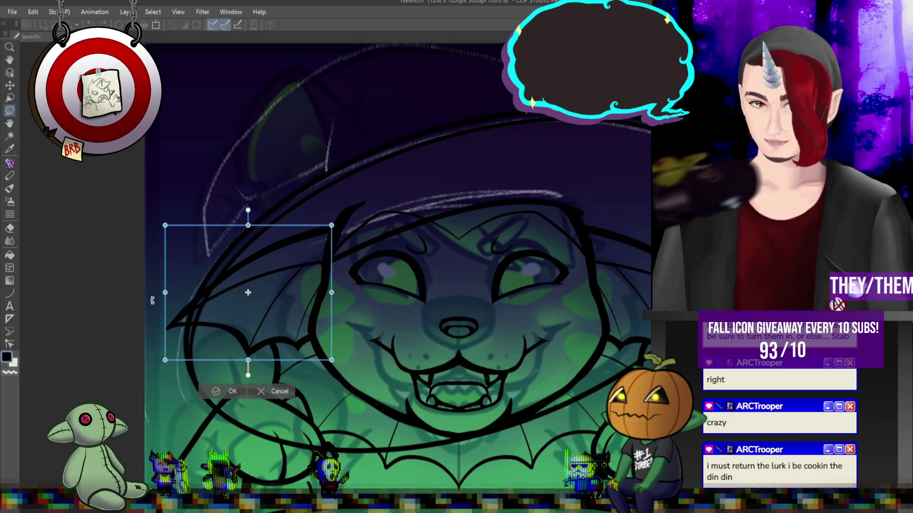
pyautogui.moveTo(165, 292); pyautogui.dragTo(180, 342)
pyautogui.moveTo(273, 281); pyautogui.dragTo(274, 305)
pyautogui.moveTo(332, 249); pyautogui.dragTo(325, 257)
pyautogui.press('Return')
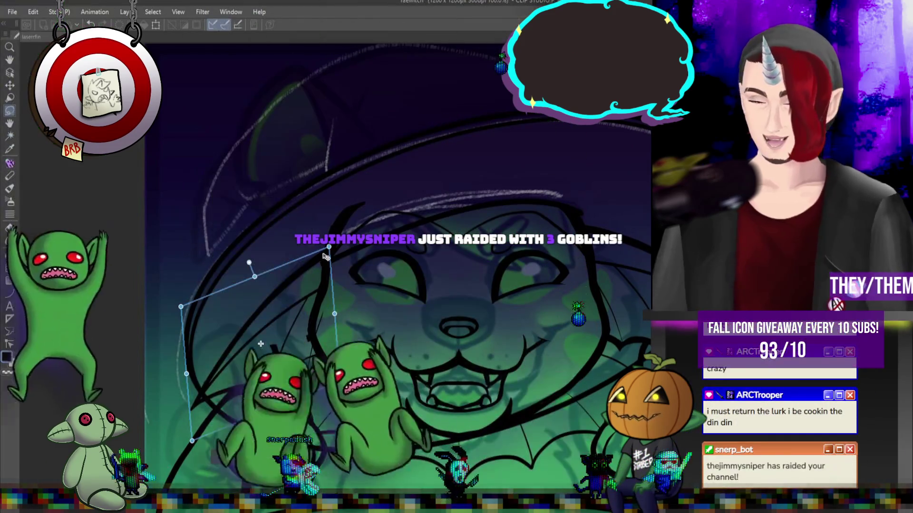
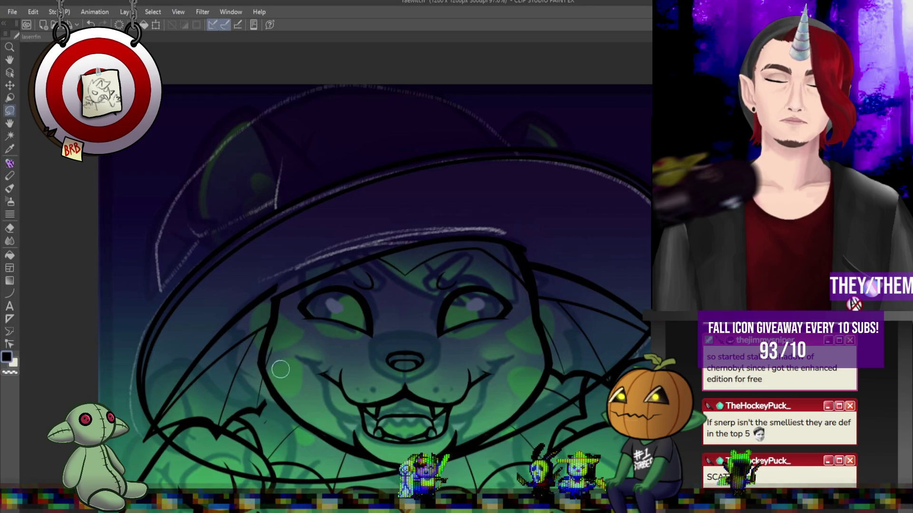
# Switch to the Pen brush and enlarge it with ] for reworking the witch hat lines.
pyautogui.click(10, 164)
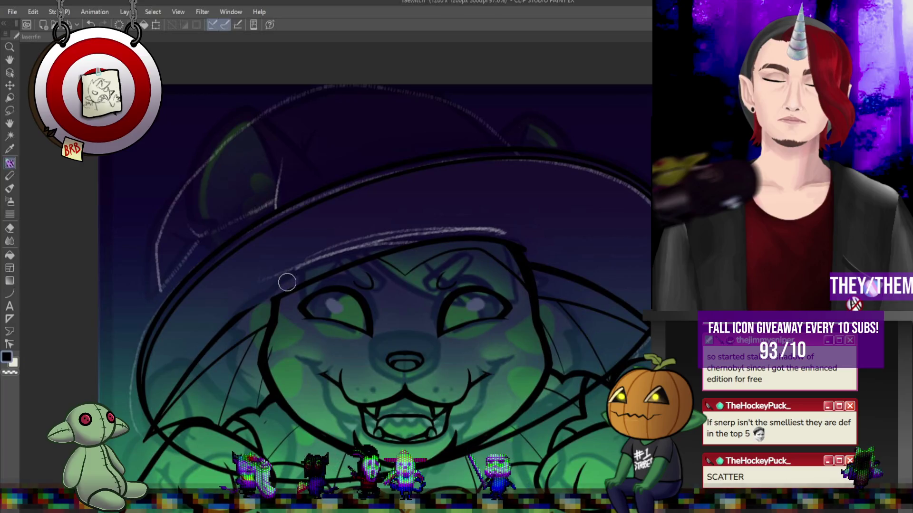
pyautogui.press(']')
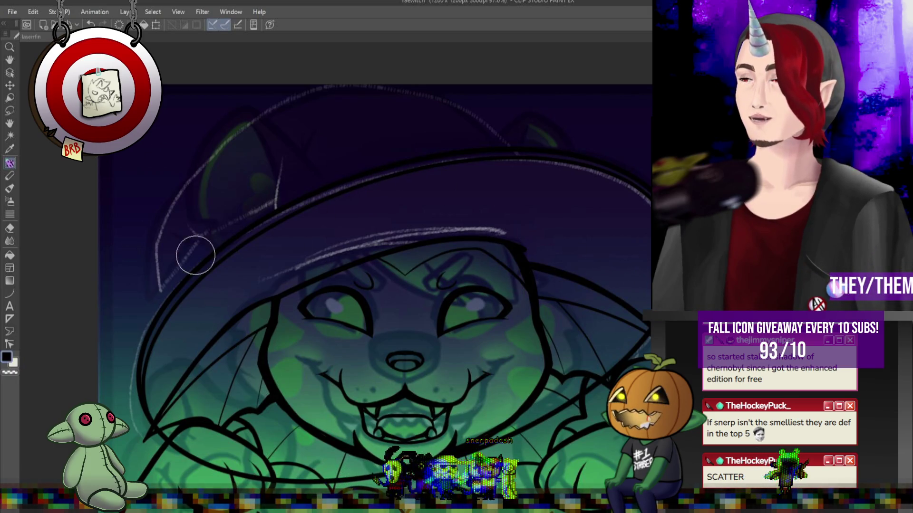
pyautogui.scroll(-1, 228, 174)
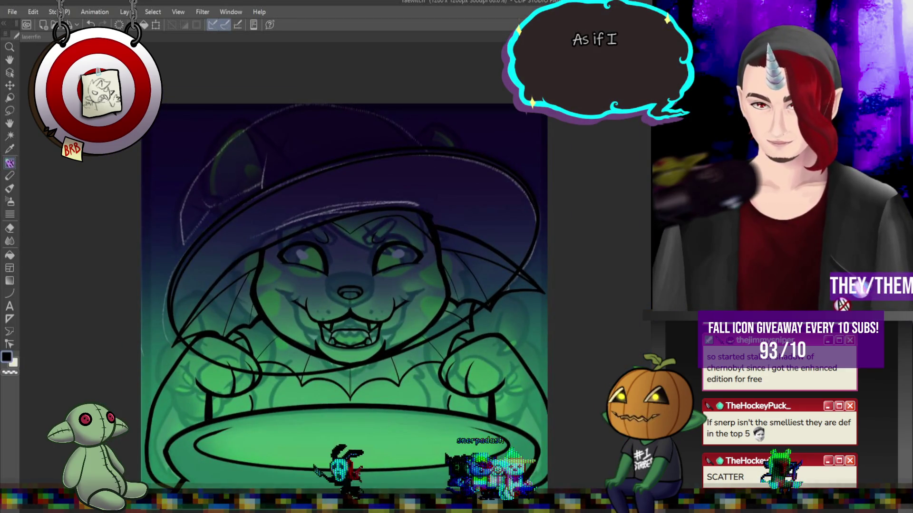
pyautogui.scroll(-1, 257, 223)
pyautogui.scroll(1, 256, 223)
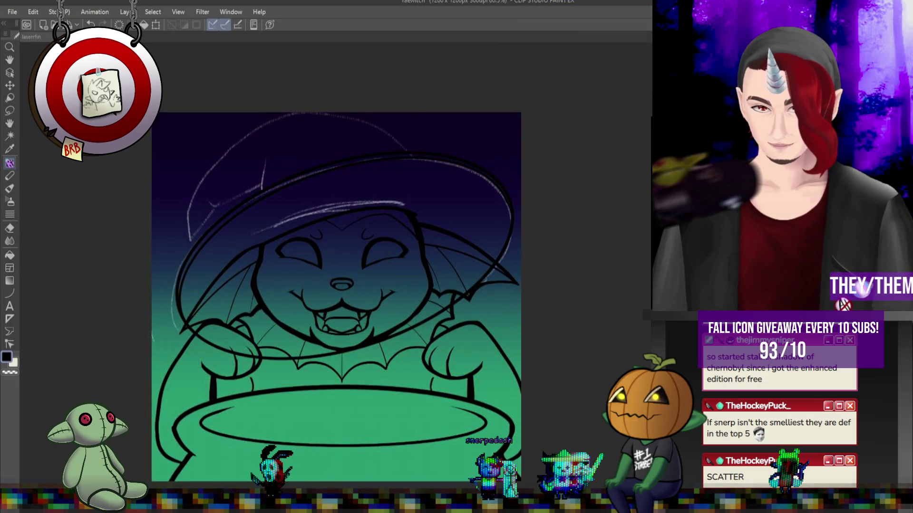
# Ink smooth curves along the witch hat's top and left edges with the Curve tool (U).
pyautogui.scroll(-1, 539, 218)
pyautogui.scroll(2, 451, 218)
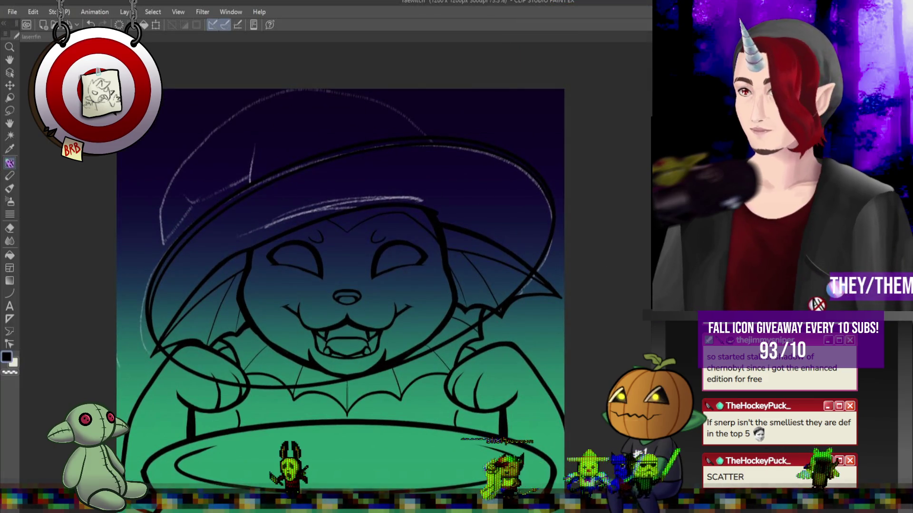
pyautogui.scroll(-1, 278, 154)
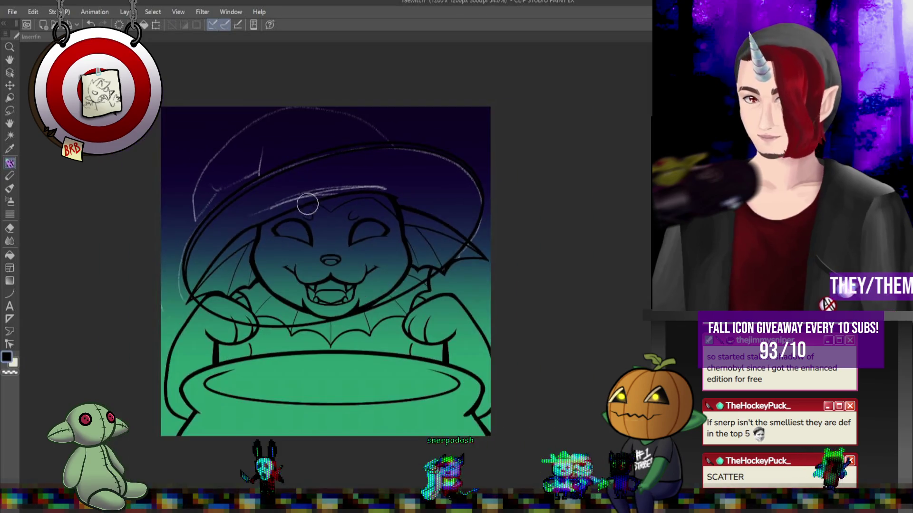
pyautogui.scroll(2, 269, 136)
pyautogui.press('u')
pyautogui.moveTo(475, 158)
pyautogui.mouseDown()
pyautogui.moveTo(285, 98)
pyautogui.moveTo(156, 280)
pyautogui.mouseUp()
pyautogui.click(285, 110)
pyautogui.click(153, 151)
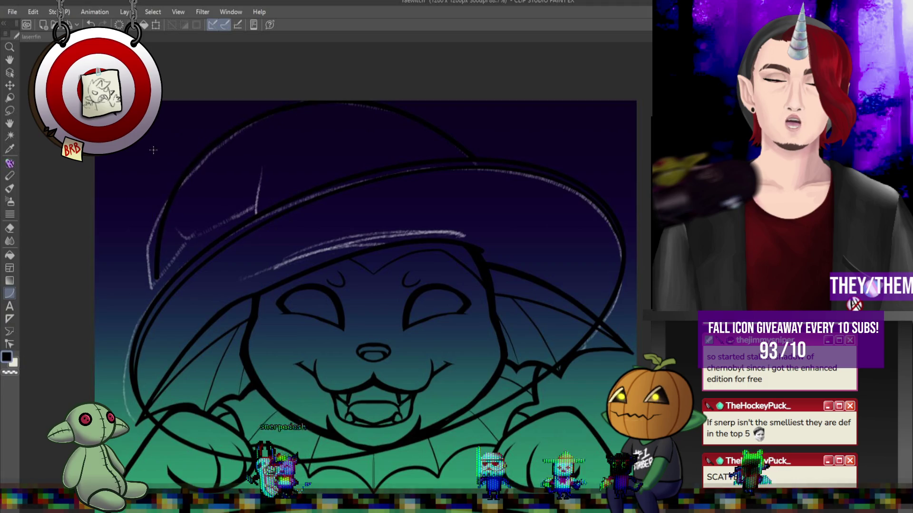
pyautogui.click(215, 217)
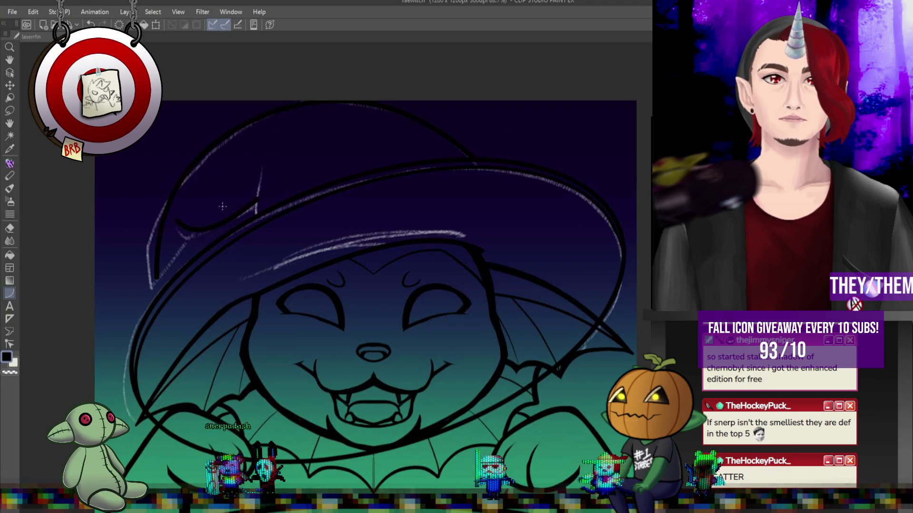
pyautogui.click(252, 204)
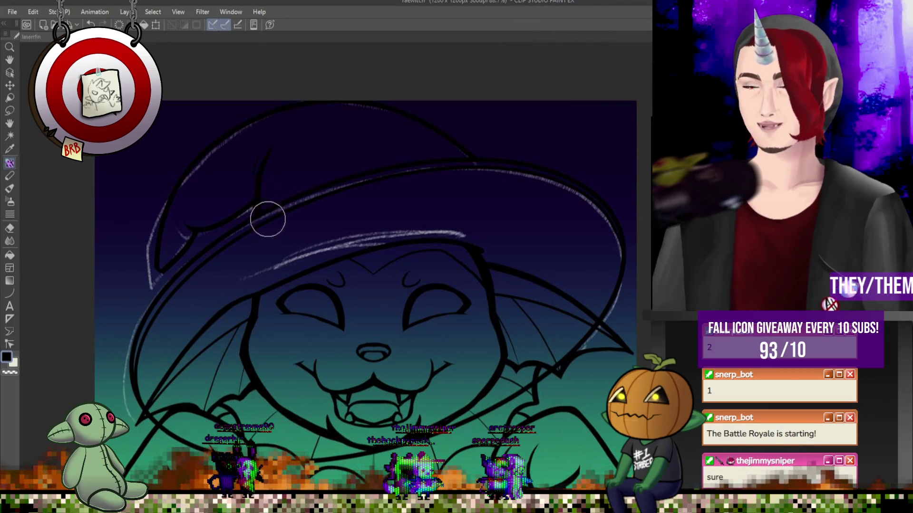
pyautogui.scroll(2, 285, 200)
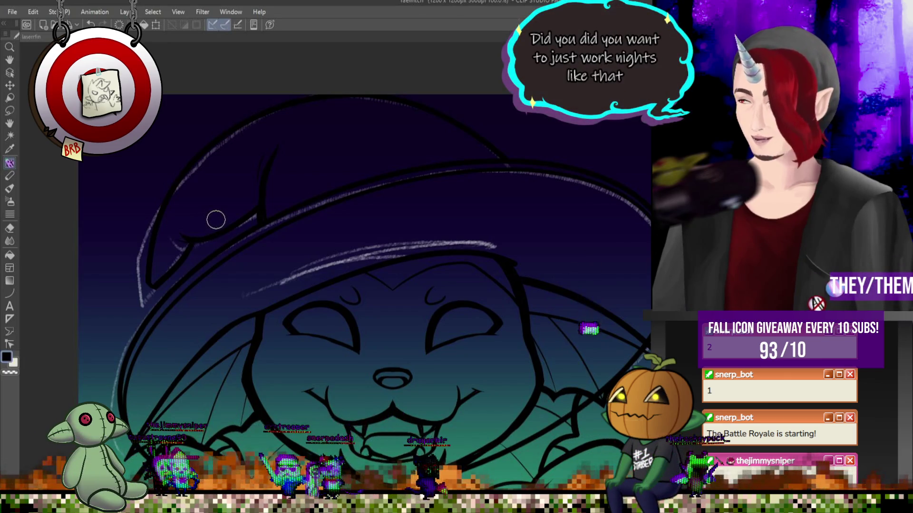
# Ink a fold stroke down the hat's side, undo it, and fit the illustration in view.
pyautogui.moveTo(273, 155)
pyautogui.mouseDown()
pyautogui.moveTo(252, 207)
pyautogui.moveTo(271, 178)
pyautogui.mouseUp()
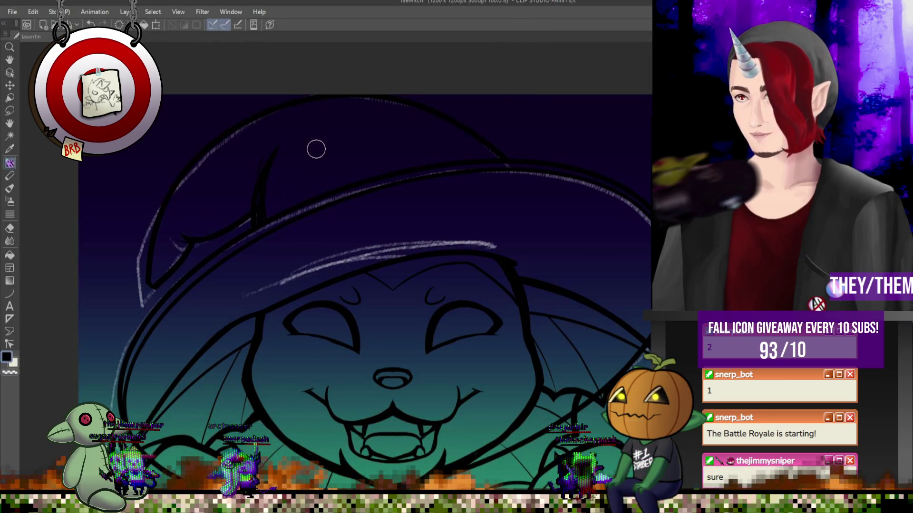
pyautogui.hotkey('ctrl', 'z')
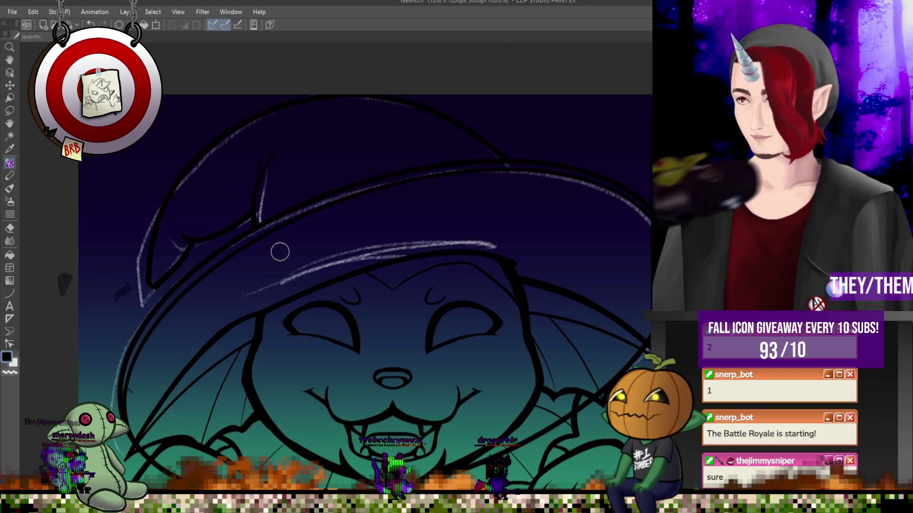
pyautogui.scroll(-3, 456, 210)
pyautogui.scroll(2, 533, 214)
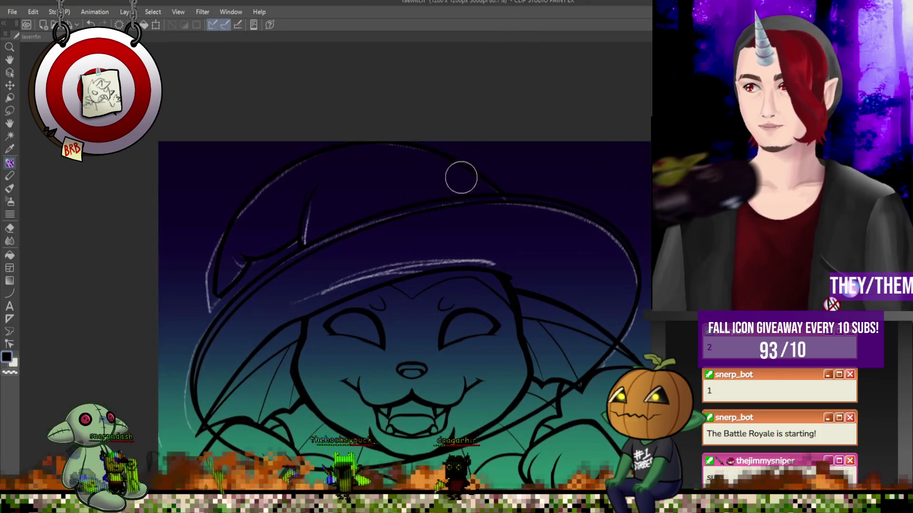
pyautogui.scroll(1, 508, 180)
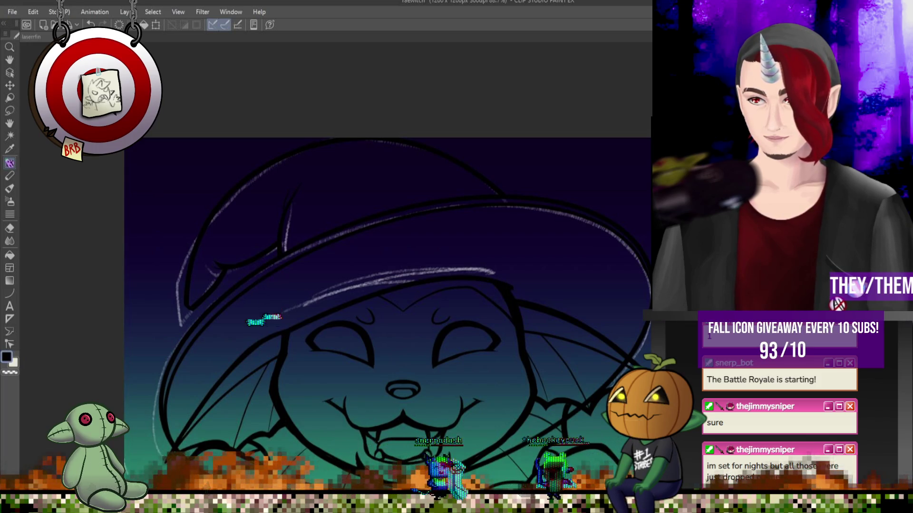
pyautogui.hotkey('ctrl', '-')
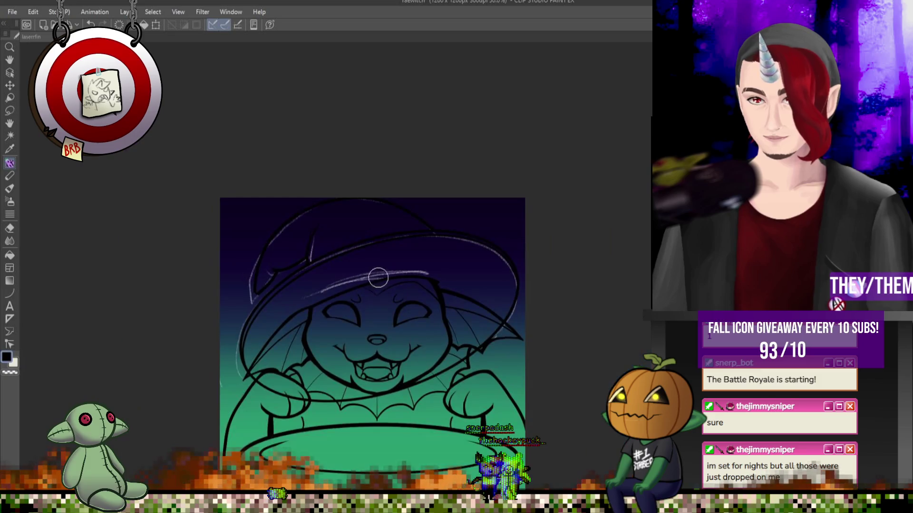
pyautogui.hotkey('ctrl', '+')
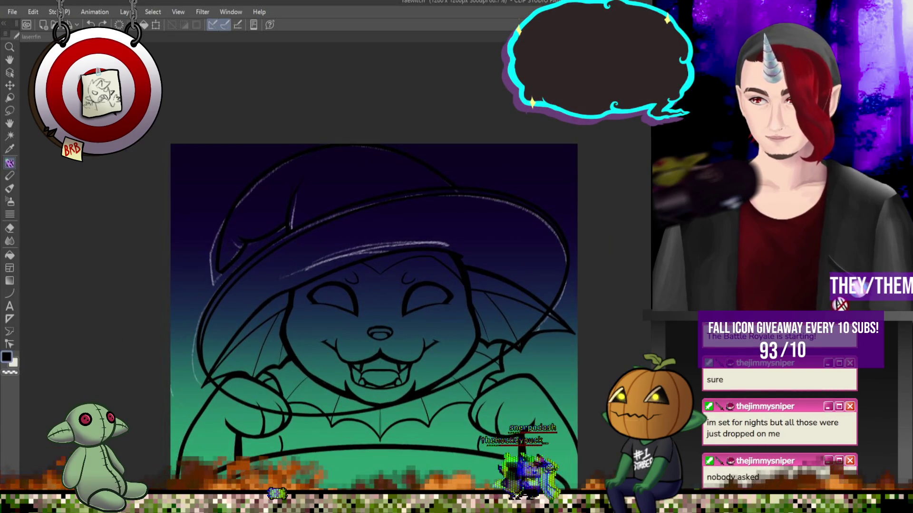
pyautogui.scroll(1, 489, 319)
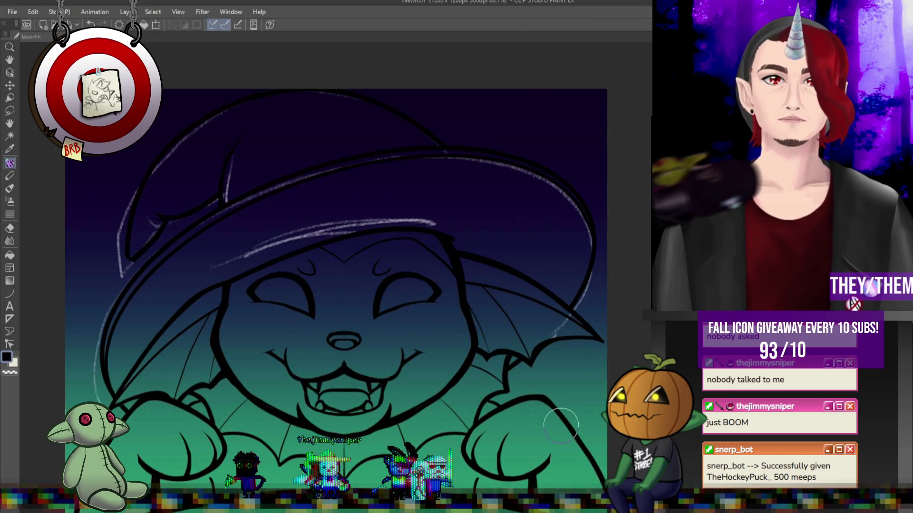
# Hide the white sketch lines over the hat, leaving only clean black outlines.
pyautogui.scroll(-5, 388, 190)
pyautogui.scroll(3, 398, 280)
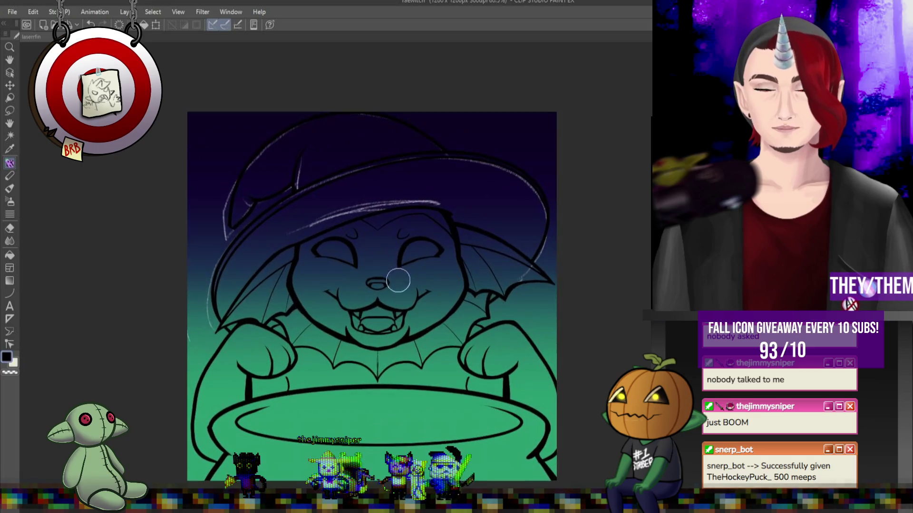
pyautogui.scroll(1, 412, 294)
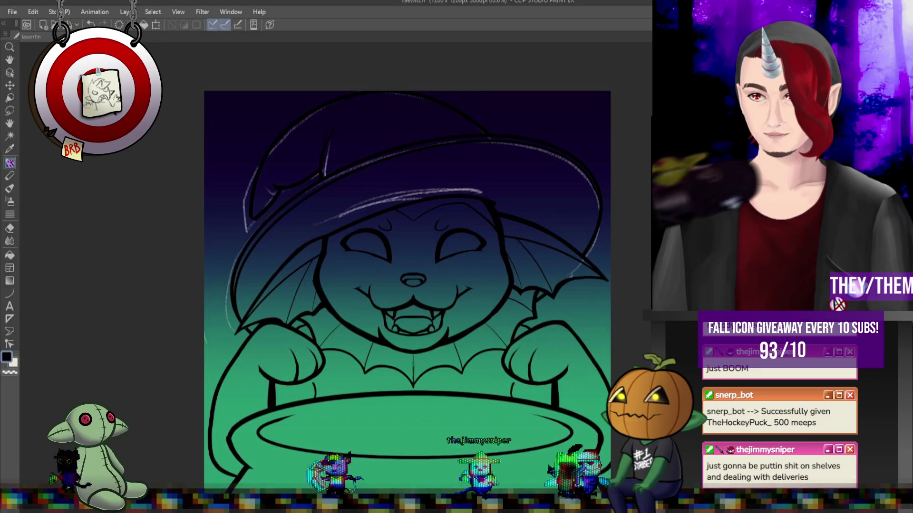
pyautogui.press('Delete')
pyautogui.hscroll(1, 422, 294)
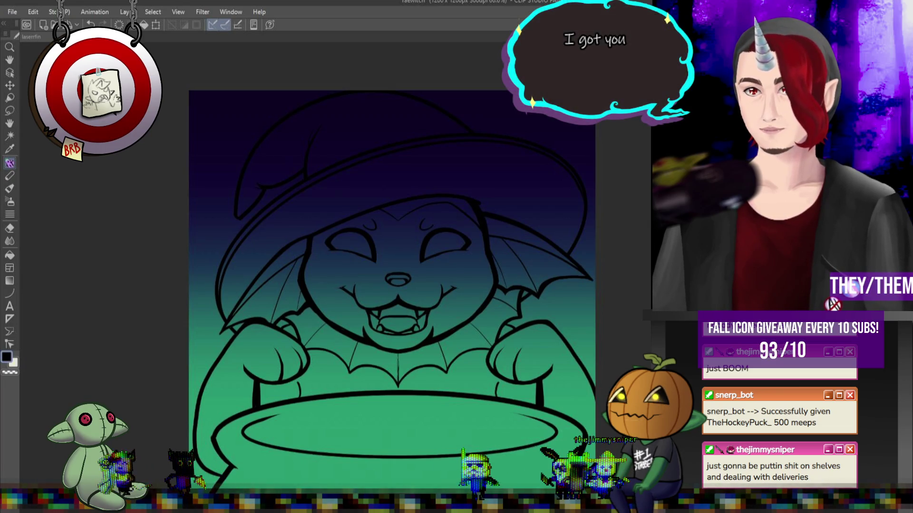
# Scroll down over the canvas while docking the Vaporeon reference at the top-left.
pyautogui.scroll(-1, 292, 248)
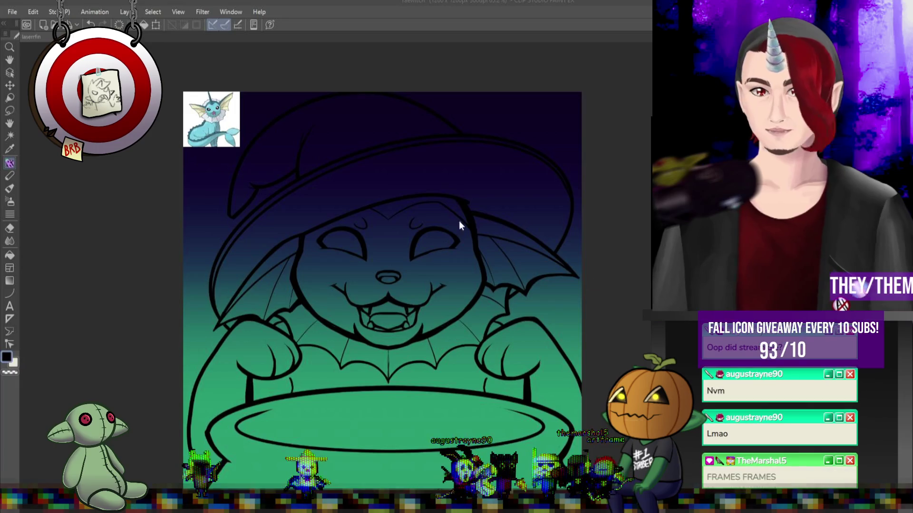
# Sample Vaporeon's light blue body colour from the reference picture.
pyautogui.scroll(2, 221, 98)
pyautogui.keyDown('alt'); pyautogui.click(221, 97); pyautogui.keyUp('alt')
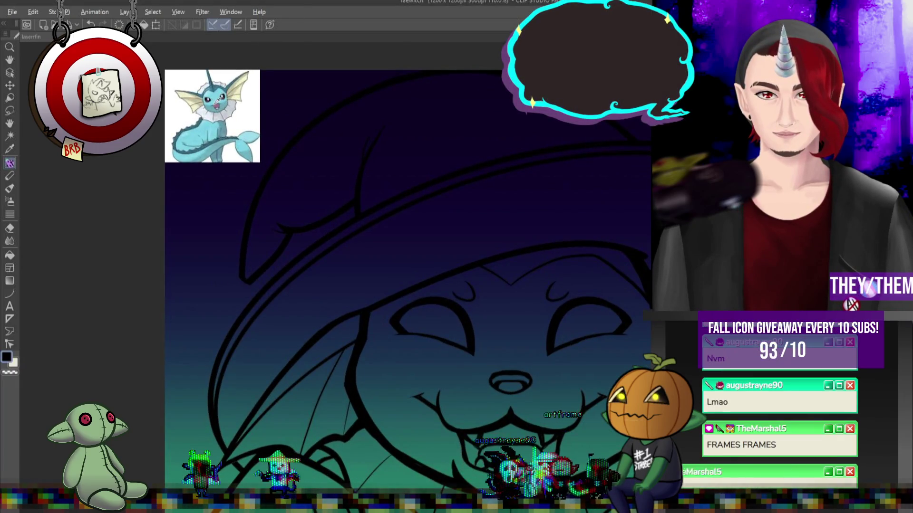
pyautogui.scroll(-4, 333, 164)
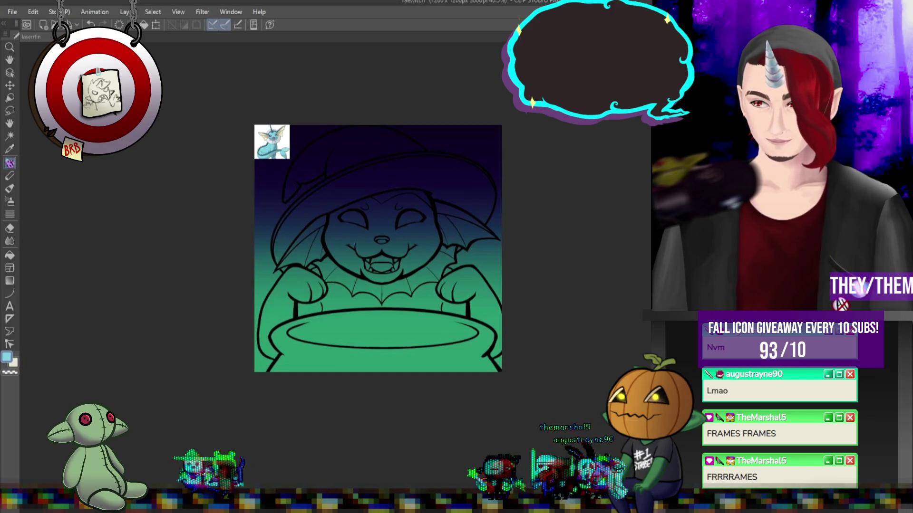
pyautogui.scroll(-1, 208, 226)
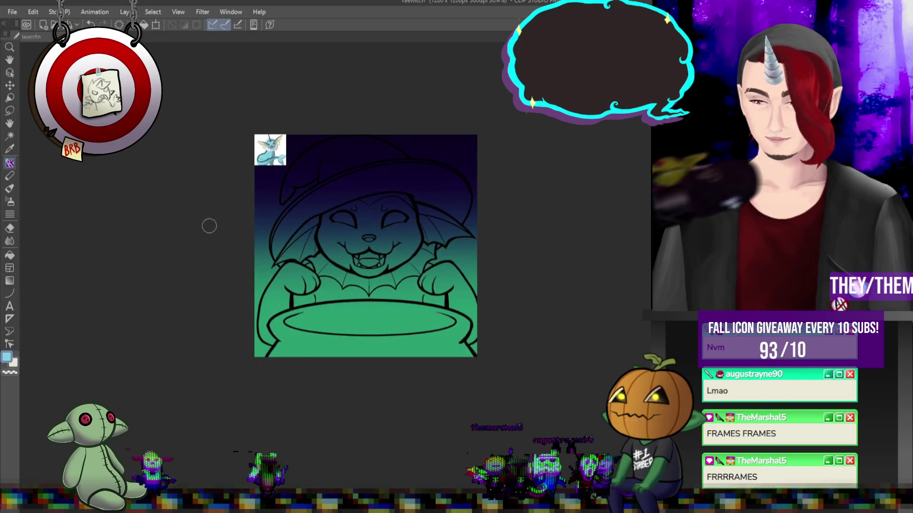
pyautogui.scroll(1, 207, 226)
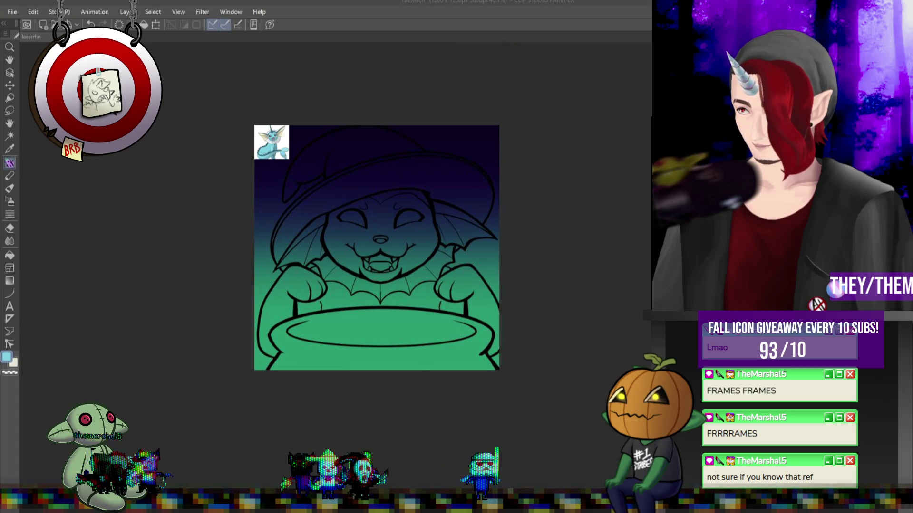
pyautogui.scroll(1, 554, 330)
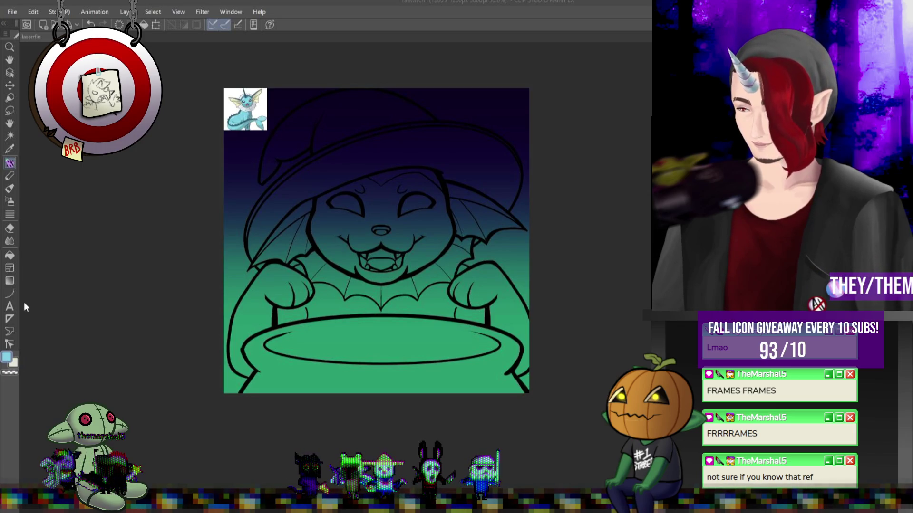
# Lasso-fill the whole character, hat and cauldron light blue.
pyautogui.click(9, 256)
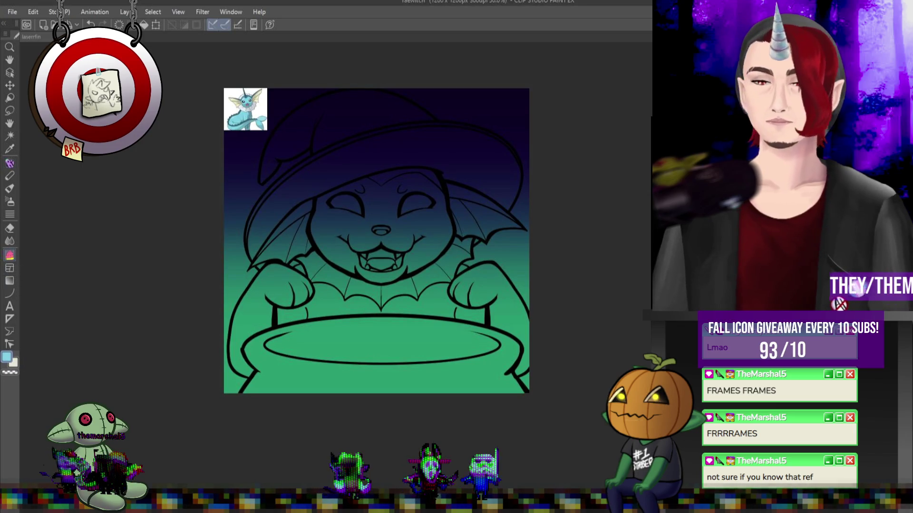
pyautogui.moveTo(519, 234)
pyautogui.mouseDown()
pyautogui.moveTo(523, 93)
pyautogui.moveTo(270, 110)
pyautogui.mouseUp()
pyautogui.moveTo(224, 332)
pyautogui.mouseDown()
pyautogui.moveTo(239, 448)
pyautogui.moveTo(558, 311)
pyautogui.mouseUp()
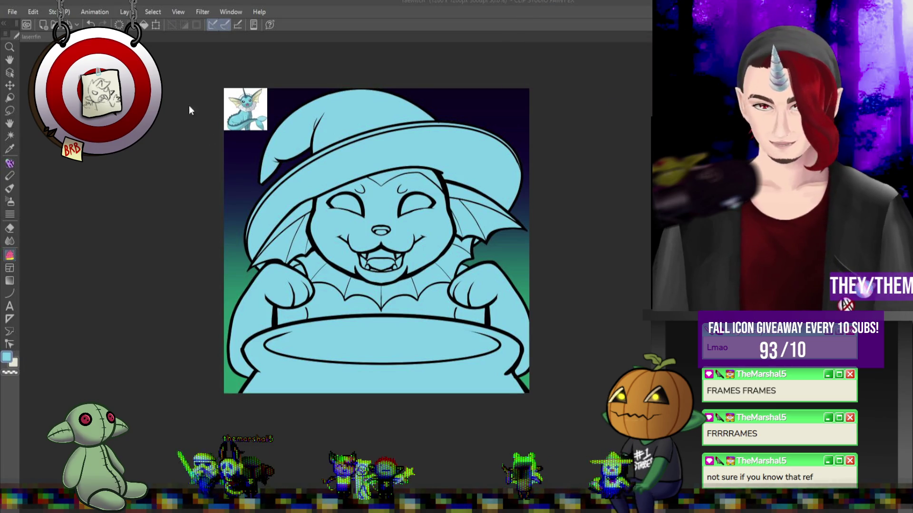
# Fill the forehead under the hat brim a darker blue.
pyautogui.scroll(3, 252, 98)
pyautogui.scroll(2, 268, 95)
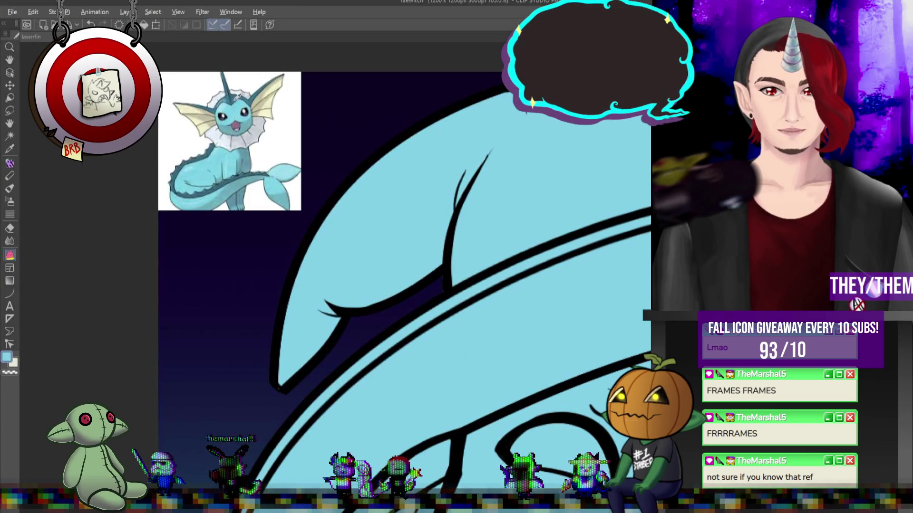
pyautogui.scroll(-4, 350, 112)
pyautogui.scroll(3, 211, 274)
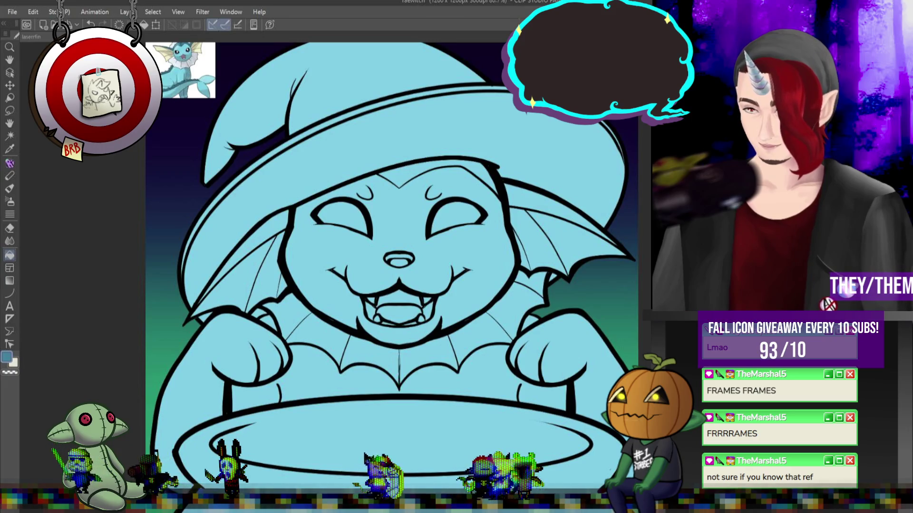
pyautogui.click(457, 177)
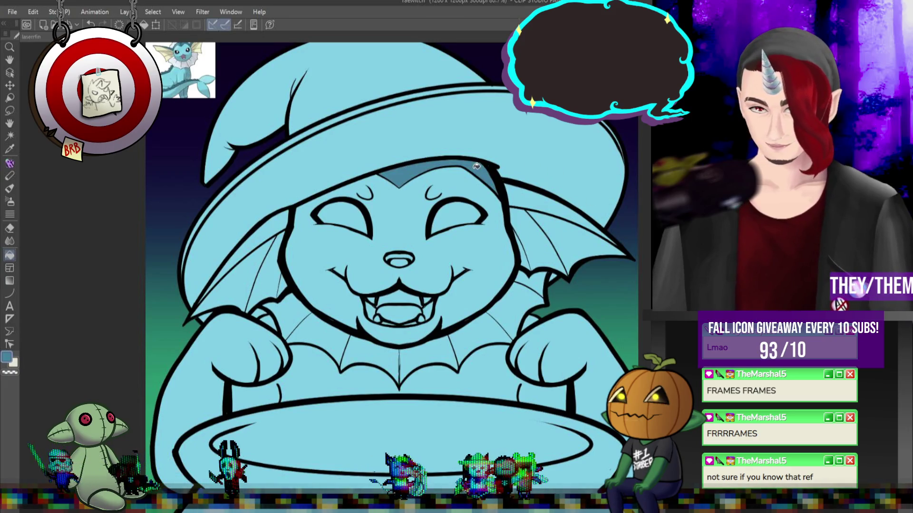
# Fill the shadows beside both ears under the brim darker blue, then swap to white.
pyautogui.click(537, 203)
pyautogui.click(272, 239)
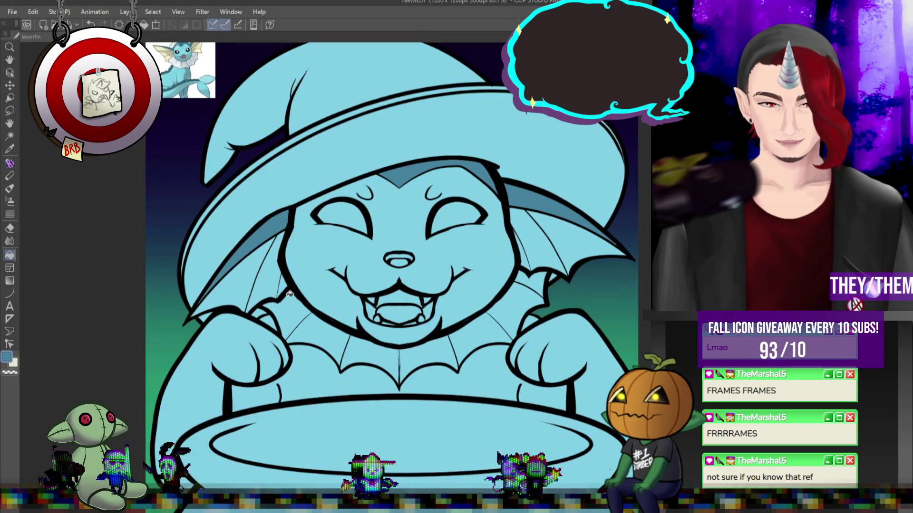
pyautogui.scroll(-1, 293, 294)
pyautogui.scroll(-2, 323, 200)
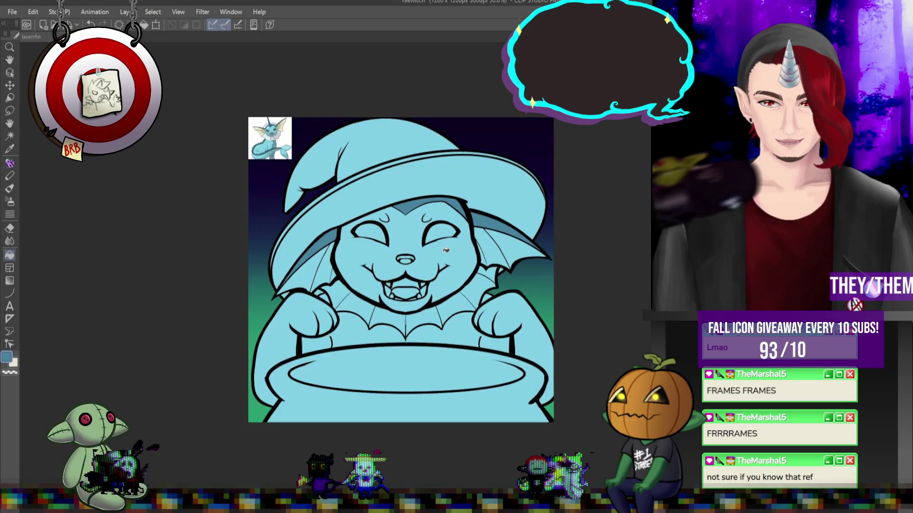
pyautogui.scroll(3, 285, 115)
pyautogui.press('x')
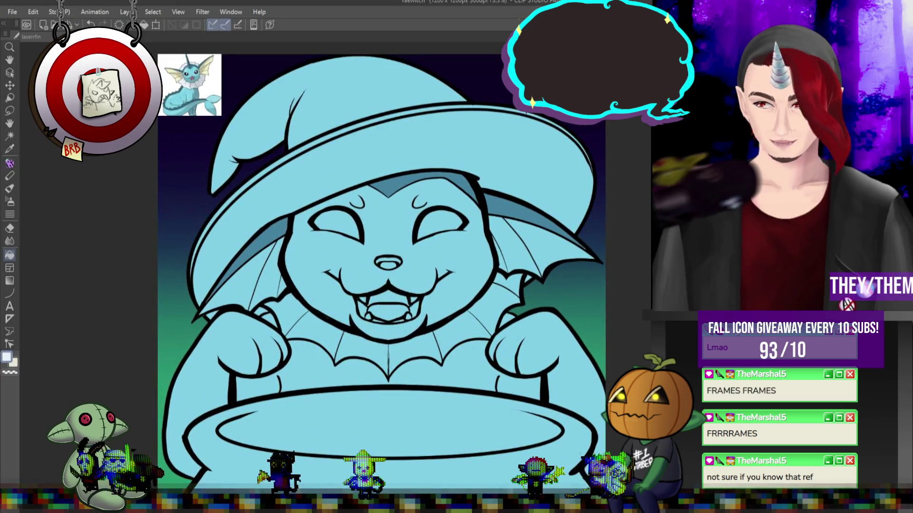
# Paint the collar fluff under the chin white.
pyautogui.moveTo(395, 369); pyautogui.dragTo(522, 282)
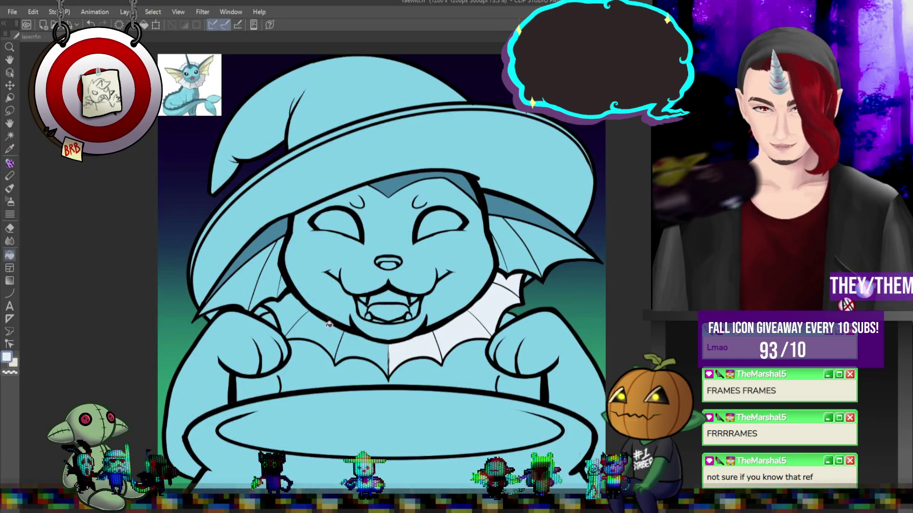
pyautogui.moveTo(335, 351); pyautogui.dragTo(297, 314)
pyautogui.moveTo(385, 373); pyautogui.dragTo(348, 341)
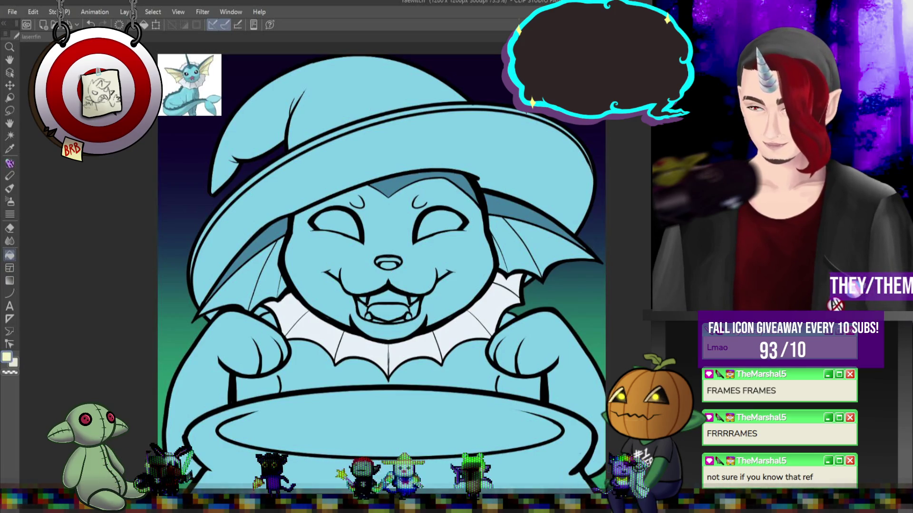
# Fill the inner and outer areas of both ears pale yellow.
pyautogui.click(502, 261)
pyautogui.click(558, 248)
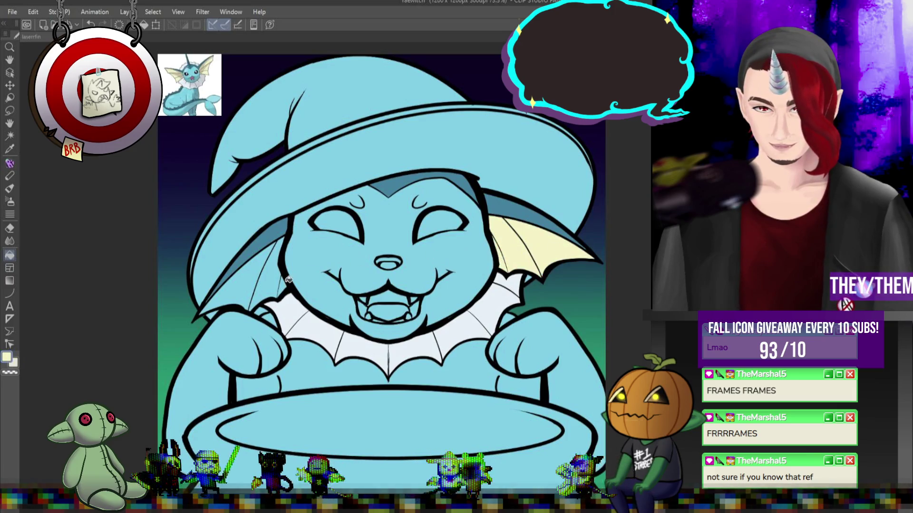
pyautogui.click(286, 282)
pyautogui.click(259, 281)
pyautogui.scroll(-1, 284, 278)
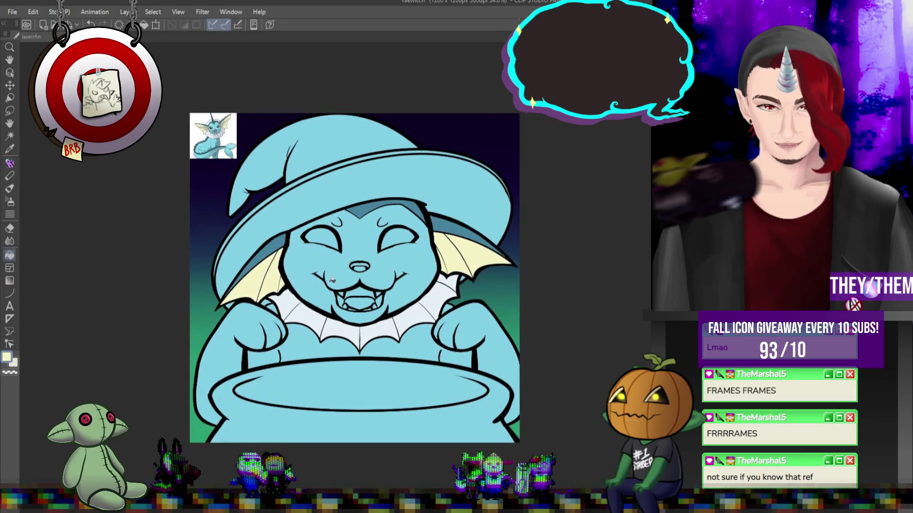
# Swap back to the dark colour with X for filling the nose and eyes.
pyautogui.scroll(2, 364, 230)
pyautogui.scroll(1, 364, 231)
pyautogui.press('x')
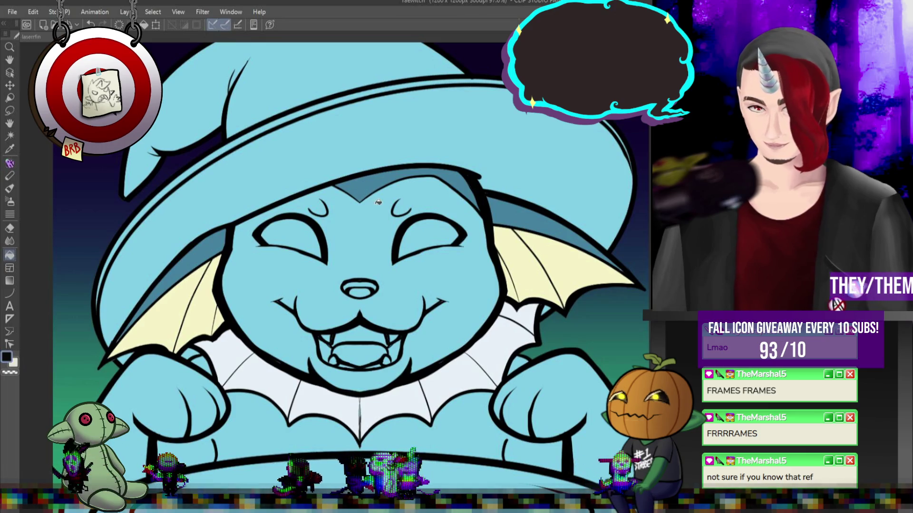
pyautogui.scroll(-1, 361, 193)
pyautogui.scroll(-2, 361, 193)
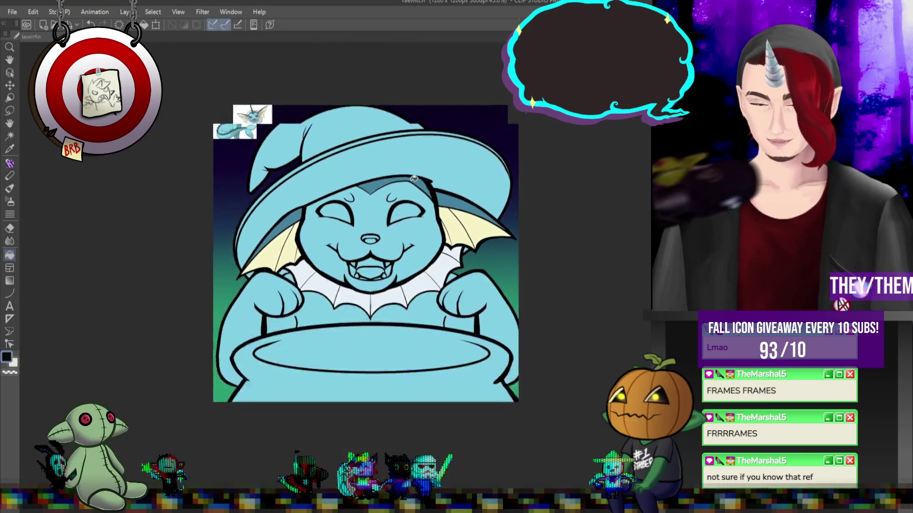
pyautogui.scroll(1, 373, 224)
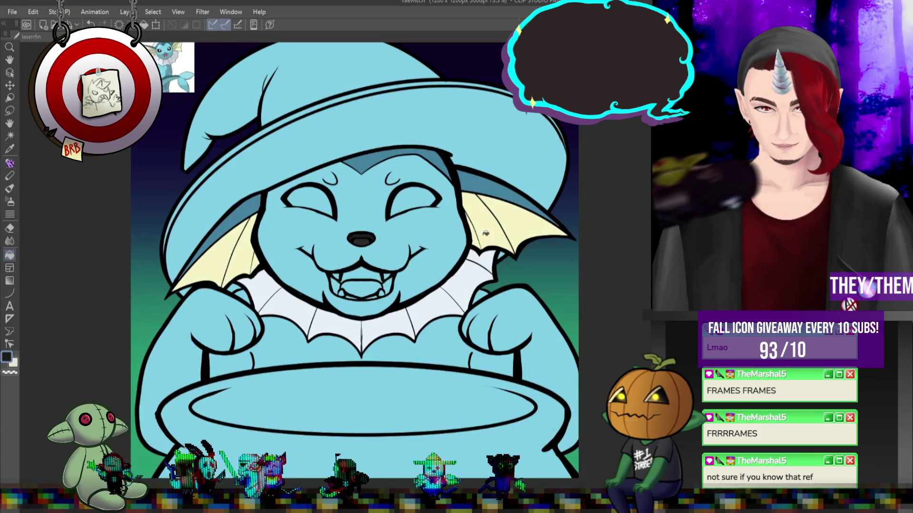
pyautogui.scroll(1, 423, 220)
# Fill both closed eyes dark, redoing the right eye fill.
pyautogui.click(413, 196)
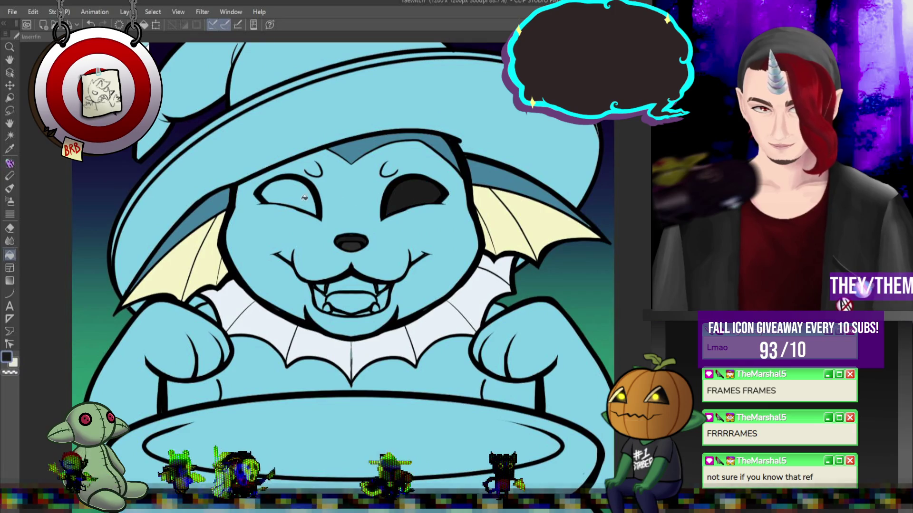
pyautogui.click(304, 197)
pyautogui.scroll(-3, 304, 197)
pyautogui.scroll(6, 191, 72)
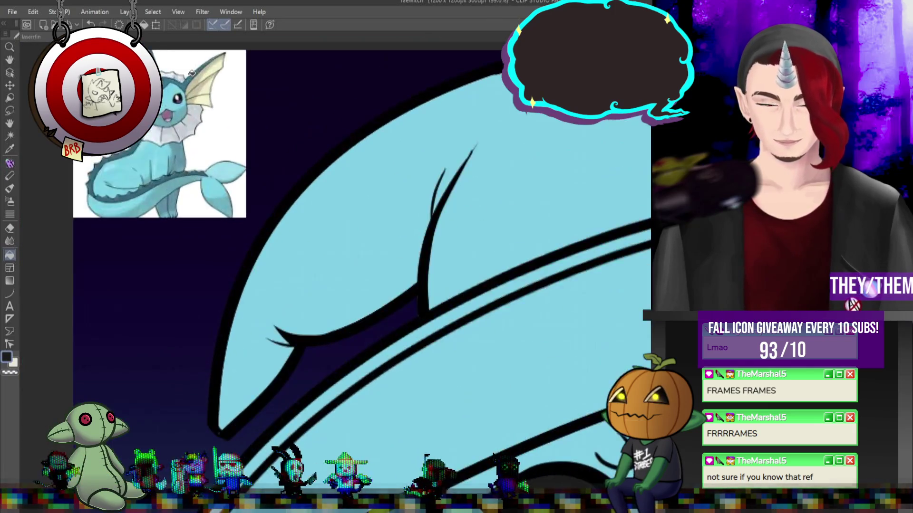
pyautogui.scroll(-5, 309, 185)
pyautogui.hotkey('ctrl', 'z')
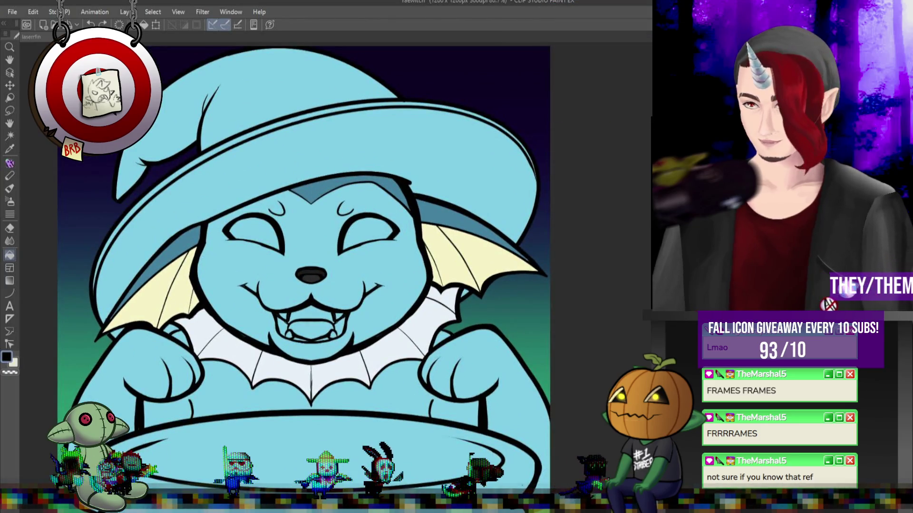
pyautogui.click(363, 223)
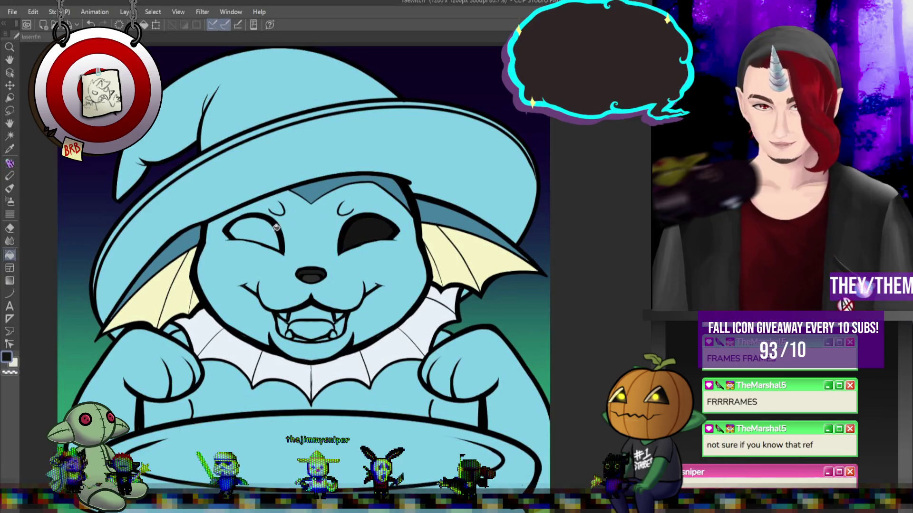
pyautogui.click(276, 228)
# Adjust the dark background edge shading, then fill the witch hat dark slate purple.
pyautogui.scroll(-3, 286, 227)
pyautogui.scroll(2, 288, 227)
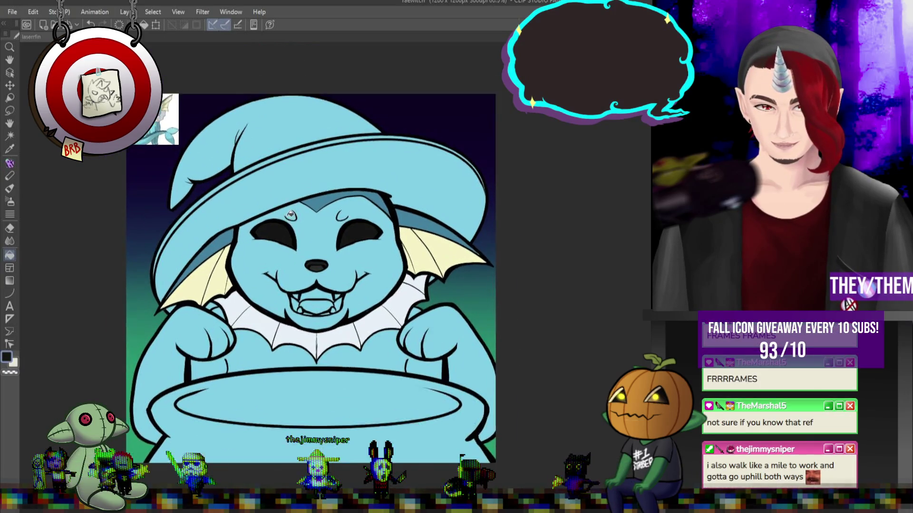
pyautogui.scroll(-3, 288, 226)
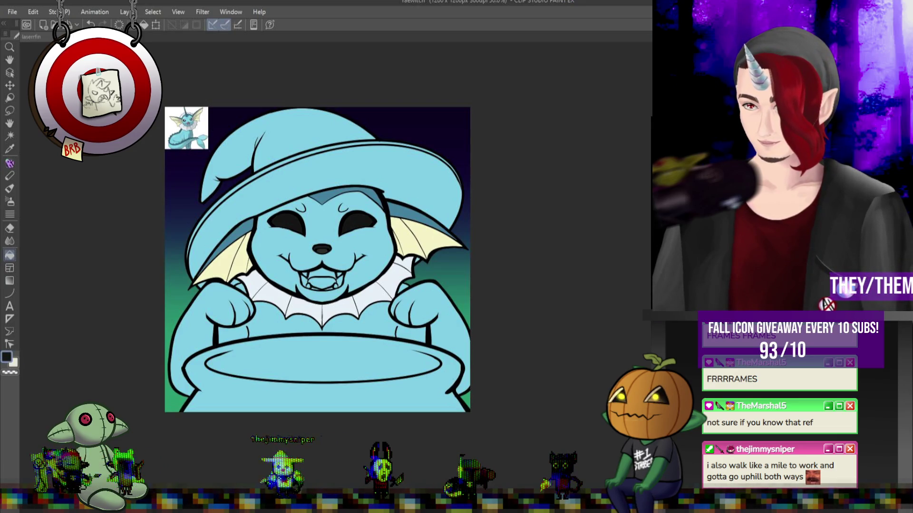
pyautogui.hotkey('ctrl', 'z')
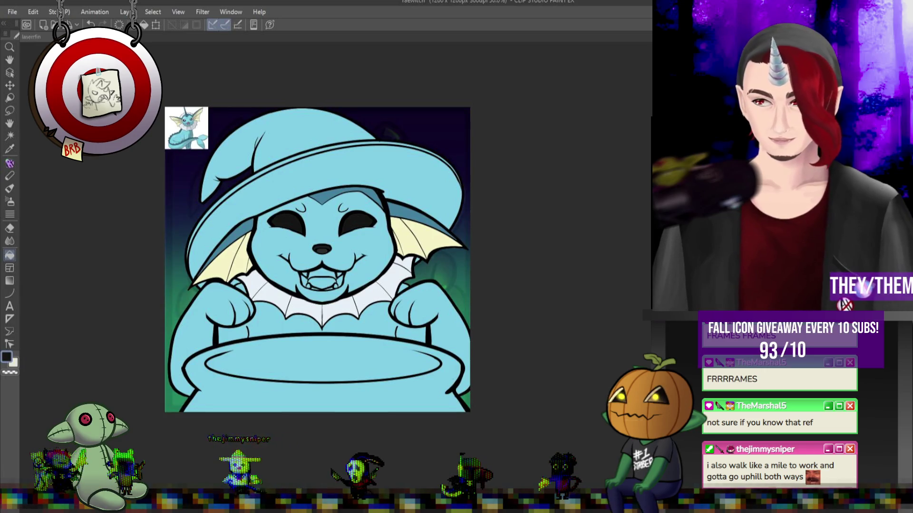
pyautogui.hotkey('ctrl', 'z')
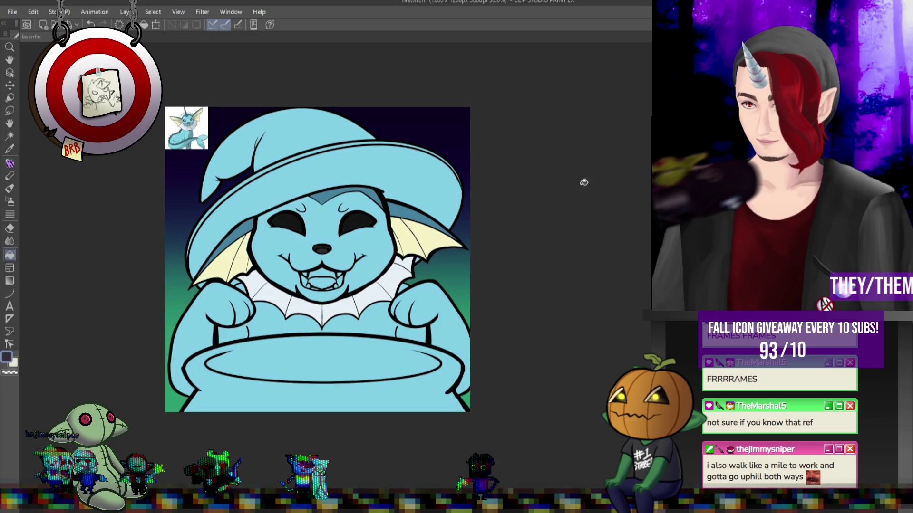
pyautogui.click(324, 130)
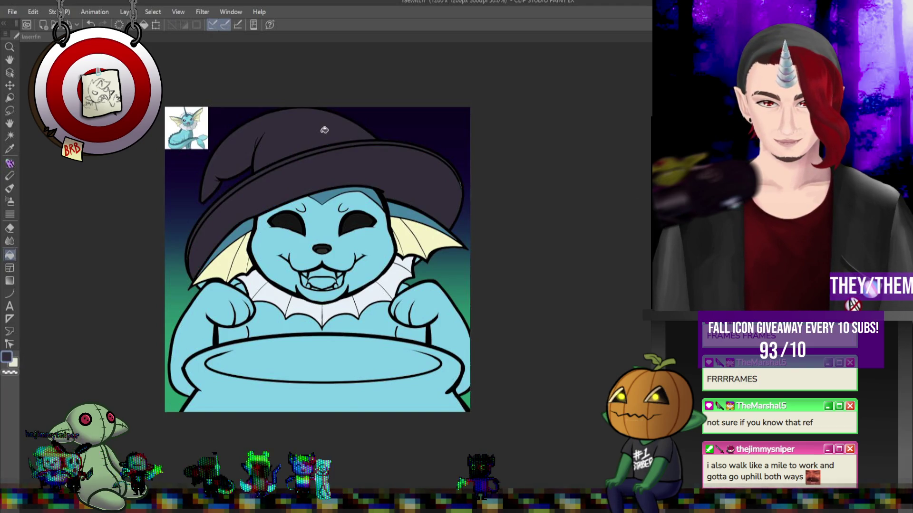
# Bucket-fill the cauldron dark grey and the inside of the open mouth pink.
pyautogui.scroll(2, 301, 225)
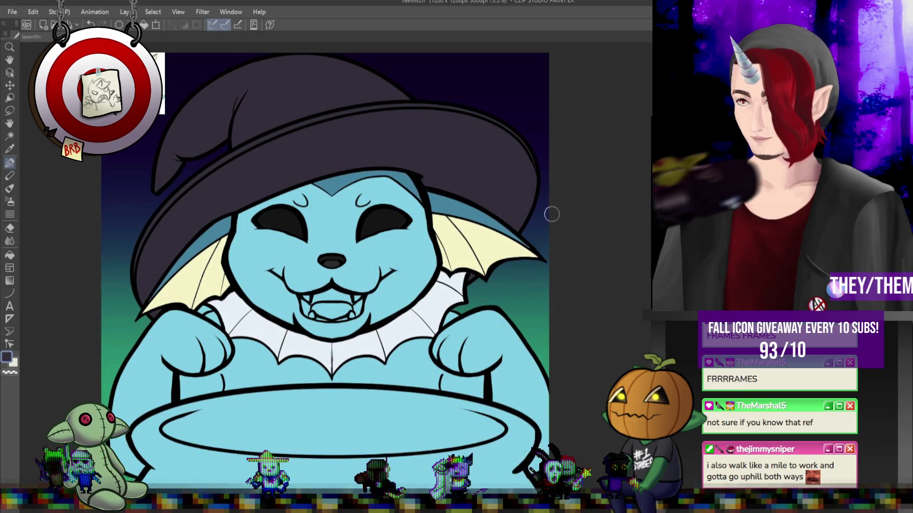
pyautogui.scroll(-3, 553, 214)
pyautogui.scroll(2, 382, 257)
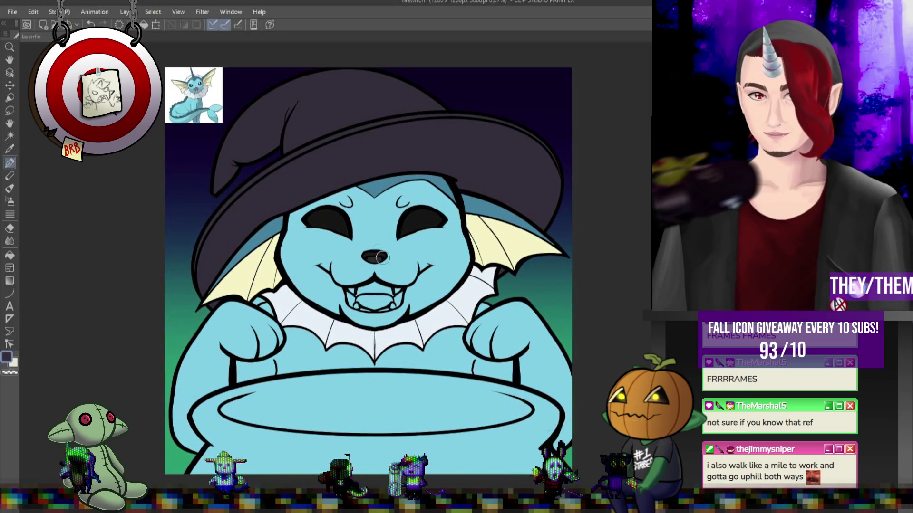
pyautogui.scroll(-1, 382, 258)
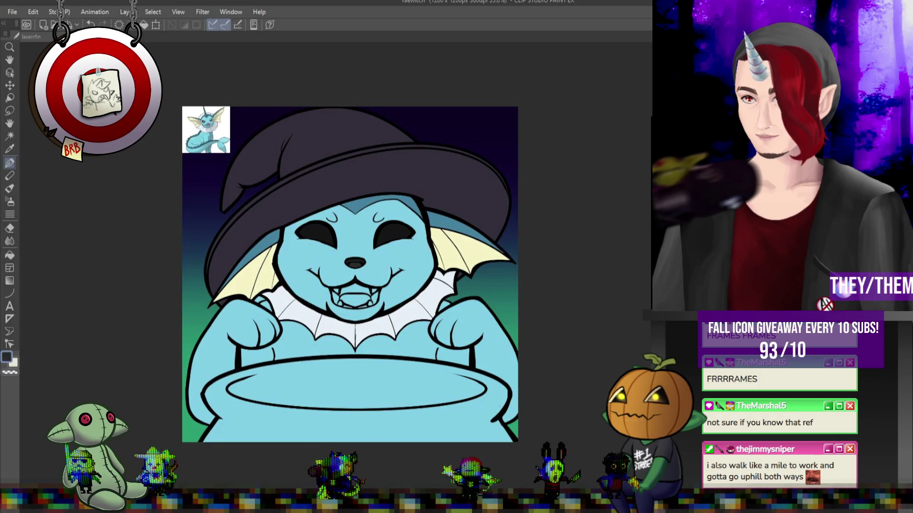
pyautogui.press('g')
pyautogui.click(334, 398)
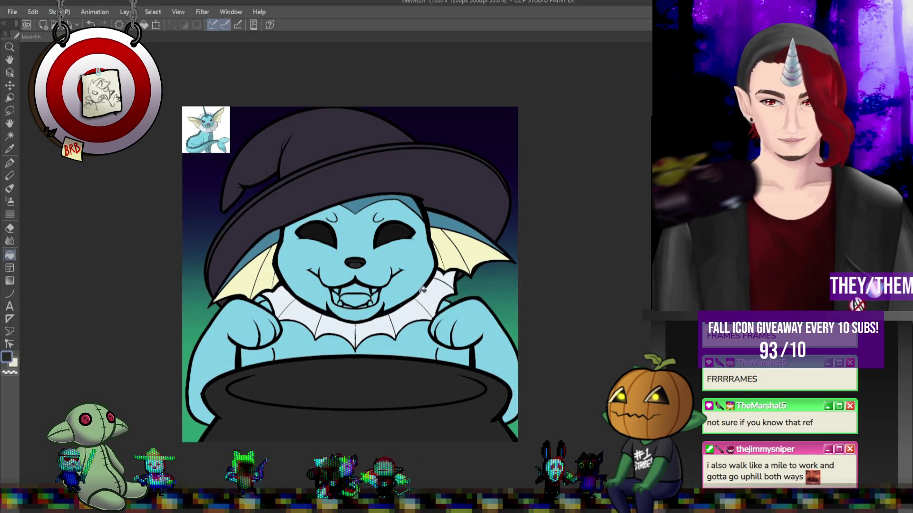
pyautogui.scroll(2, 423, 287)
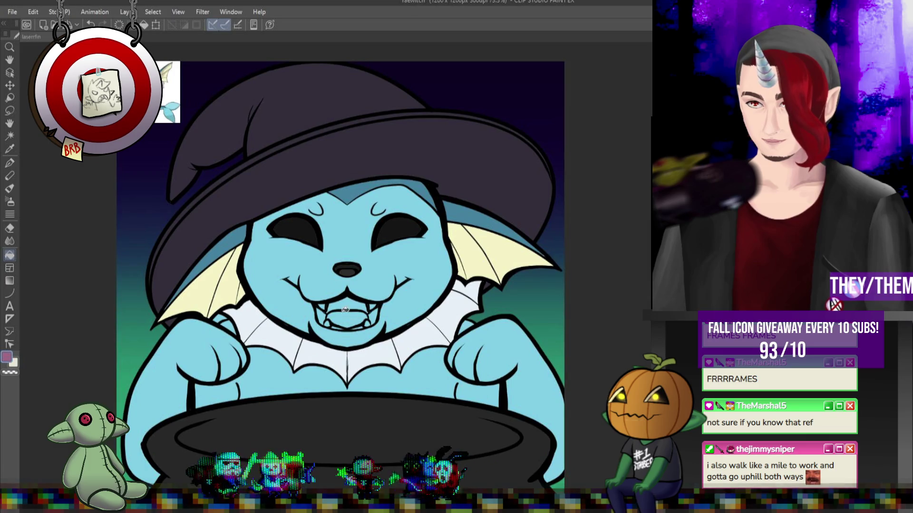
pyautogui.click(328, 317)
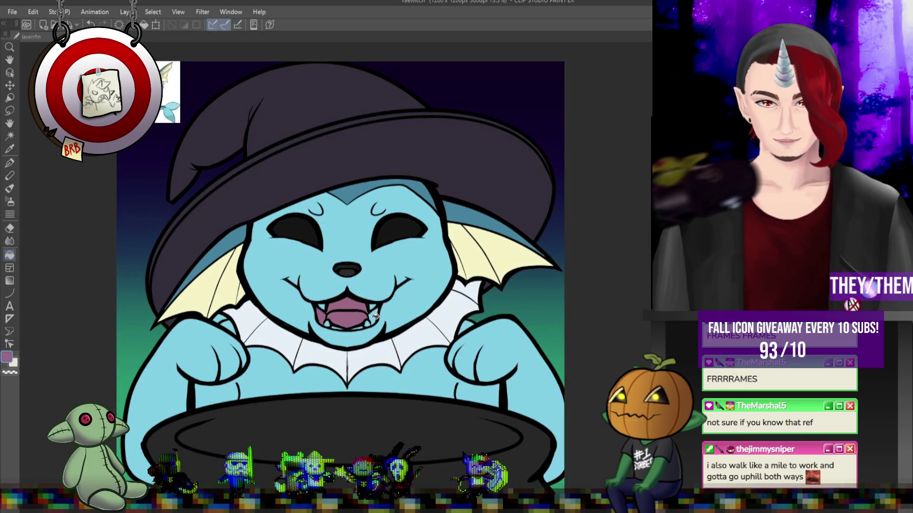
# Paint pink into the mouth gaps with the Pen, undoing strokes that covered both fangs.
pyautogui.scroll(3, 339, 324)
pyautogui.press('p')
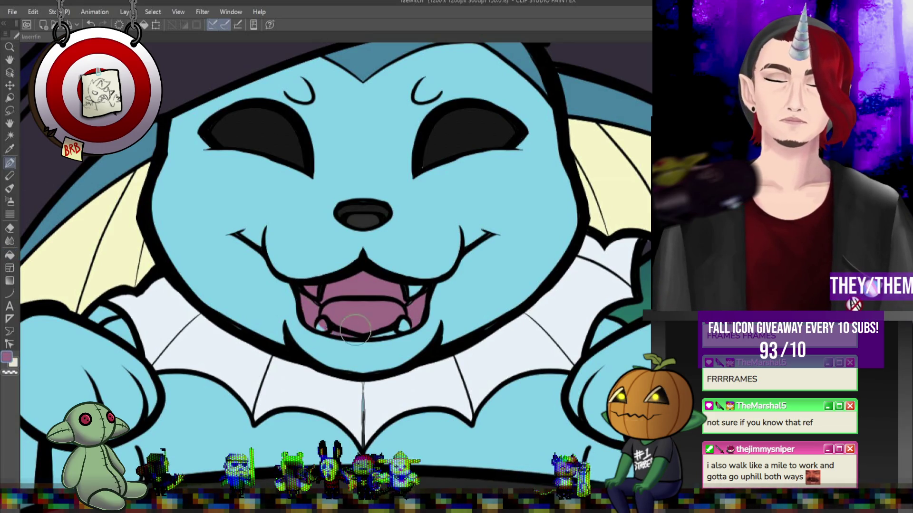
pyautogui.click(412, 292)
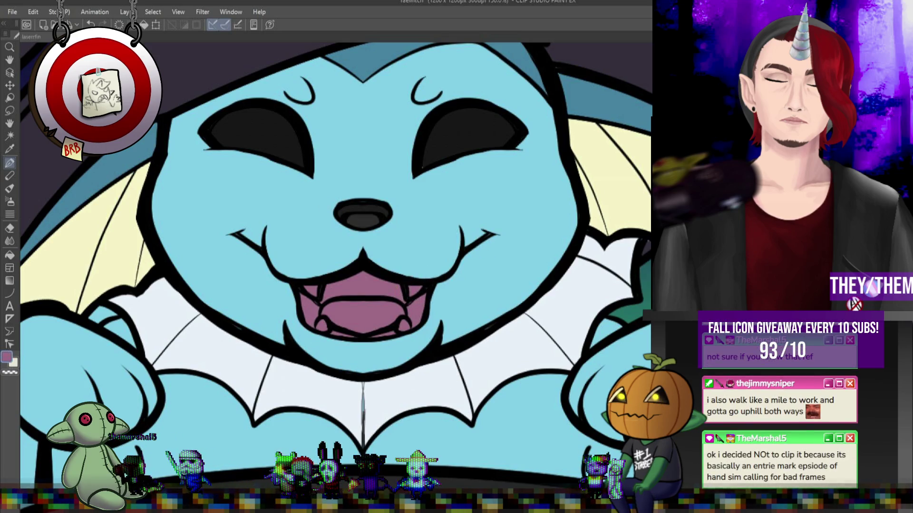
pyautogui.hotkey('ctrl', 'z')
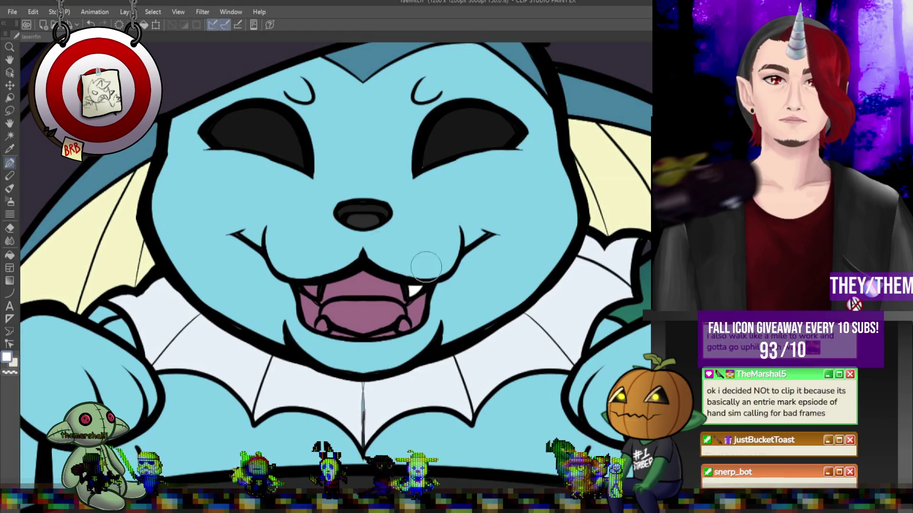
pyautogui.hotkey('ctrl', 'z')
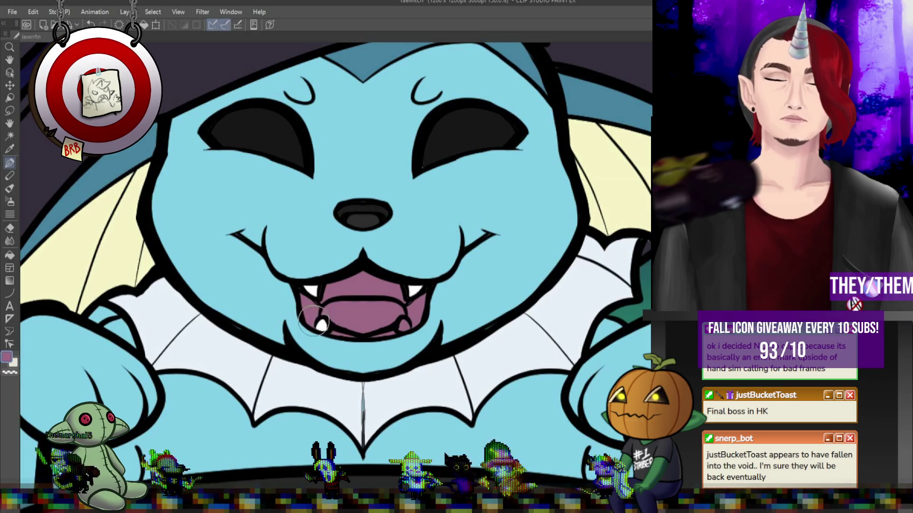
# Paint a lighter pink tongue in the lower part of the mouth.
pyautogui.press('x')
pyautogui.press('x')
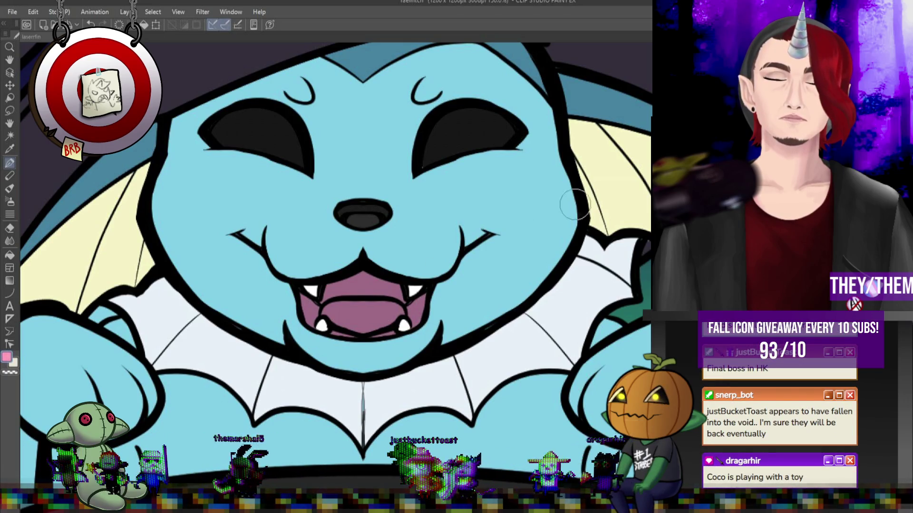
pyautogui.moveTo(339, 318); pyautogui.dragTo(342, 309)
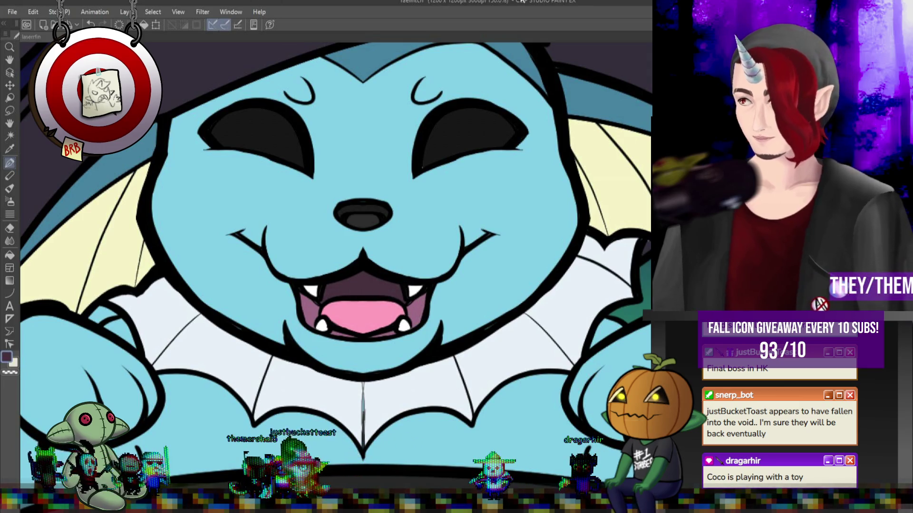
pyautogui.scroll(-5, 328, 167)
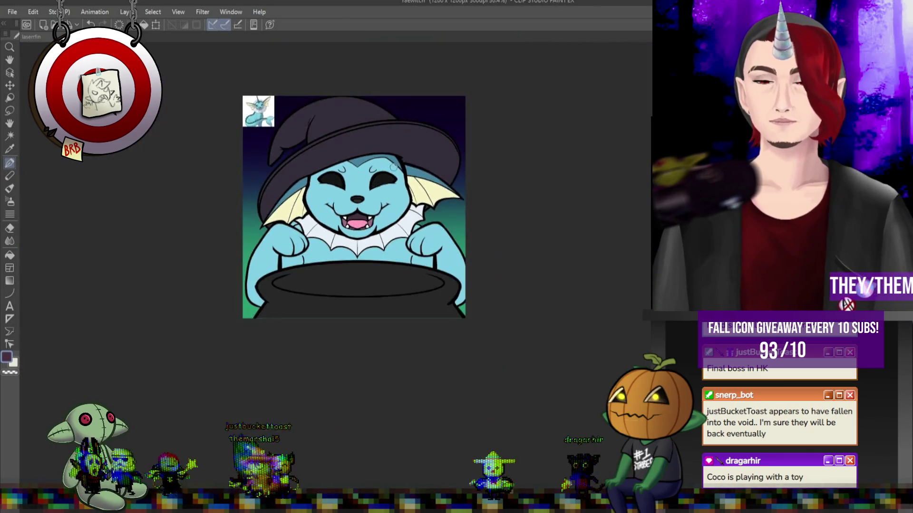
# Zoom in and dot a white highlight glint into each of Vaporeon's dark eyes.
pyautogui.scroll(1, 329, 167)
pyautogui.scroll(1, 328, 166)
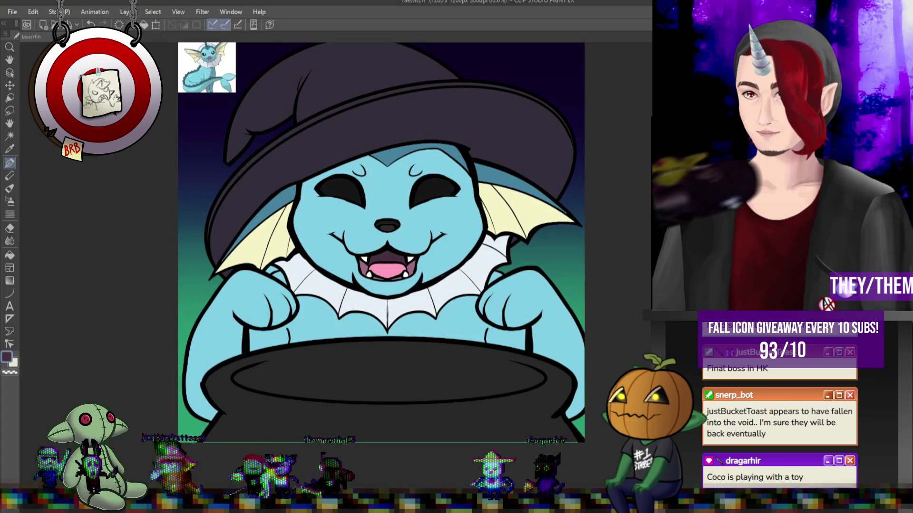
pyautogui.scroll(2, 497, 165)
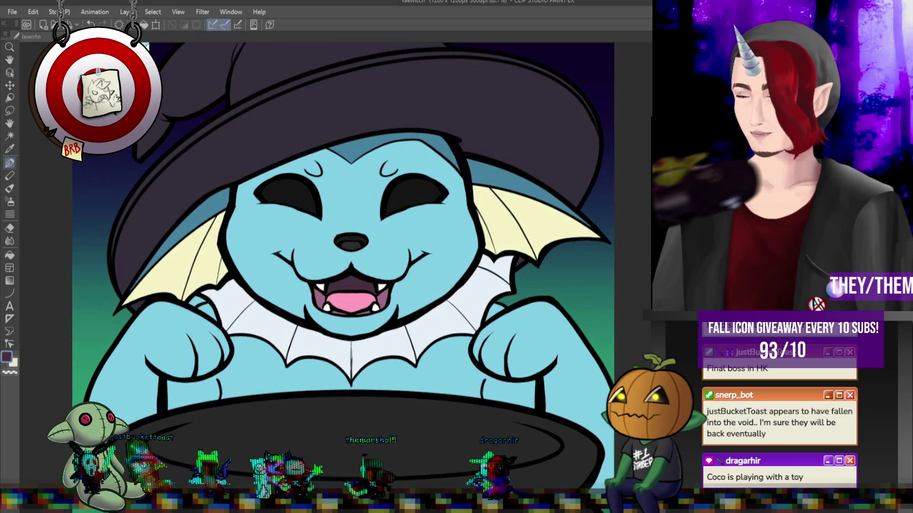
pyautogui.click(421, 188)
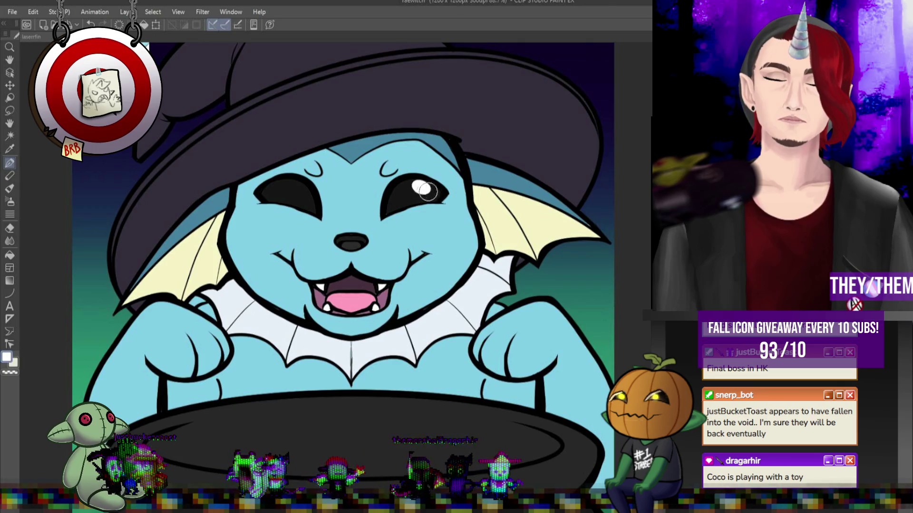
pyautogui.click(303, 192)
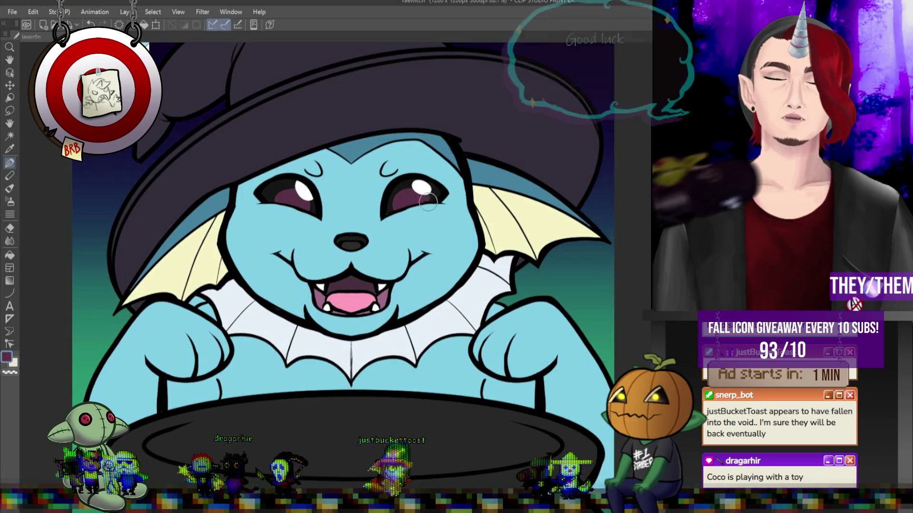
pyautogui.scroll(-3, 437, 195)
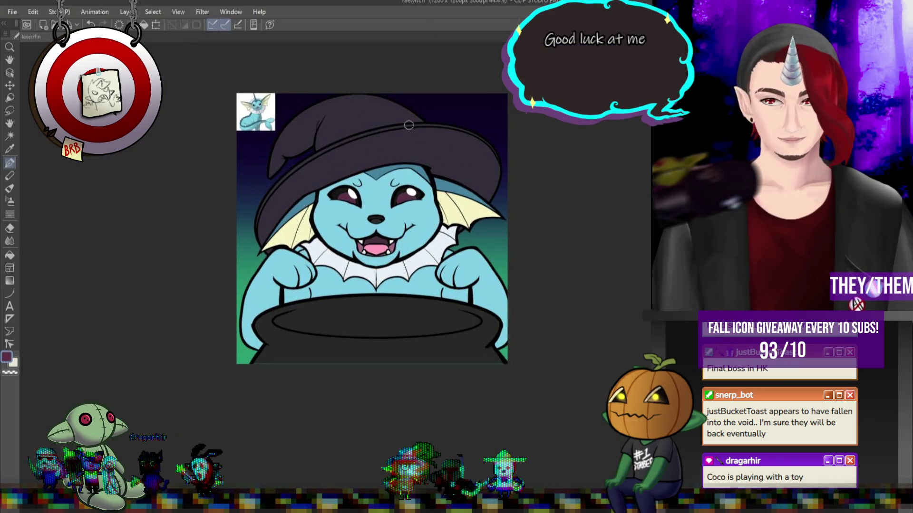
# Zoom in on the artwork and switch to the ellipse Figure tool with bright green active.
pyautogui.scroll(-2, 406, 116)
pyautogui.scroll(1, 406, 116)
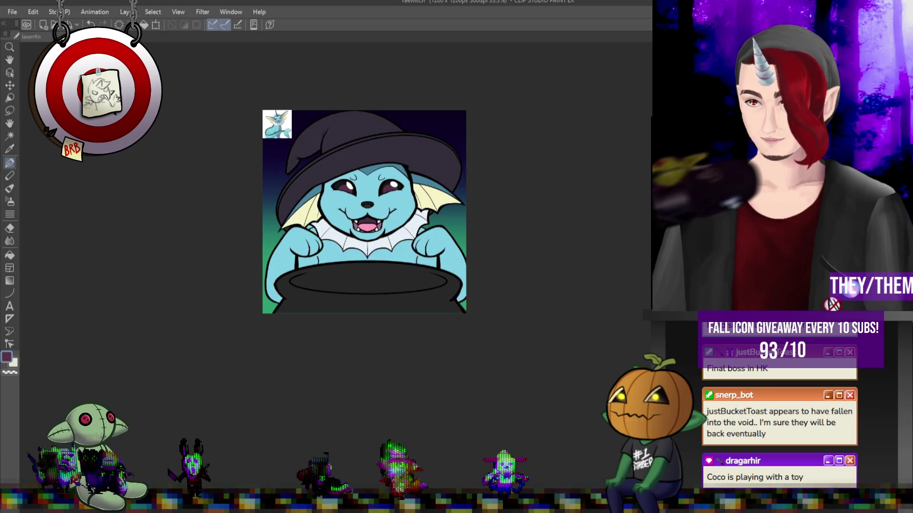
pyautogui.scroll(-1, 461, 254)
pyautogui.scroll(1, 452, 249)
pyautogui.scroll(-1, 443, 247)
pyautogui.scroll(2, 431, 244)
pyautogui.scroll(1, 431, 244)
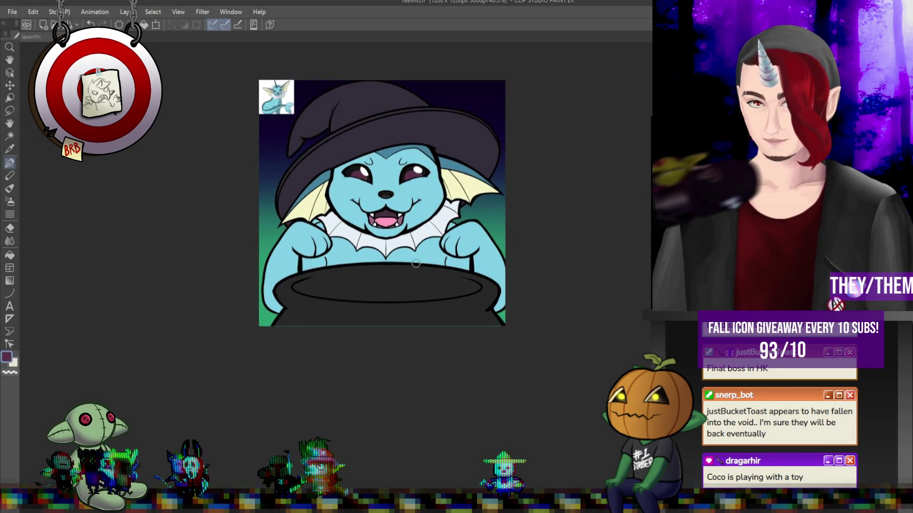
pyautogui.scroll(1, 462, 251)
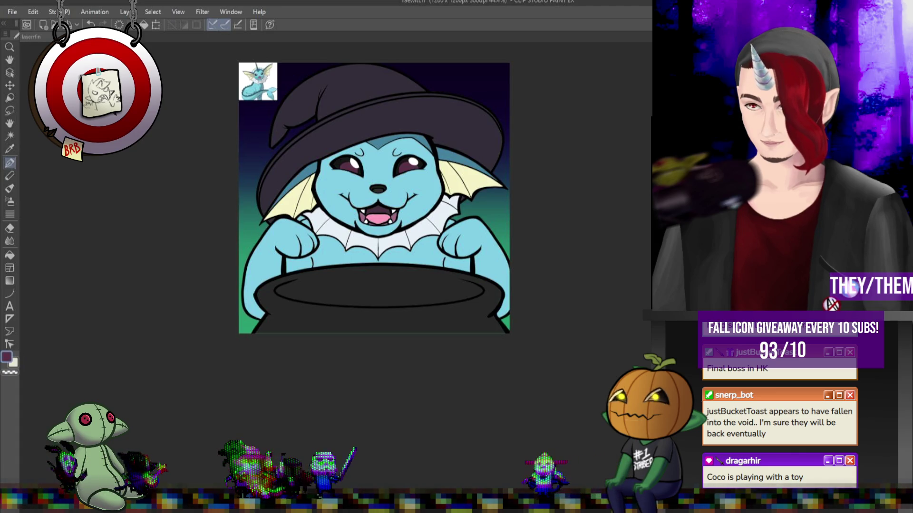
pyautogui.hotkey('ctrl', '+')
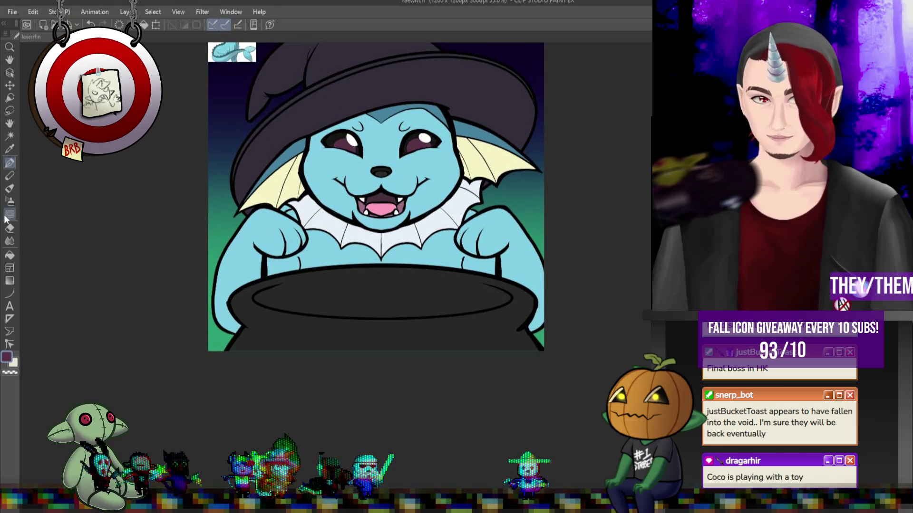
pyautogui.press('u')
pyautogui.press('u')
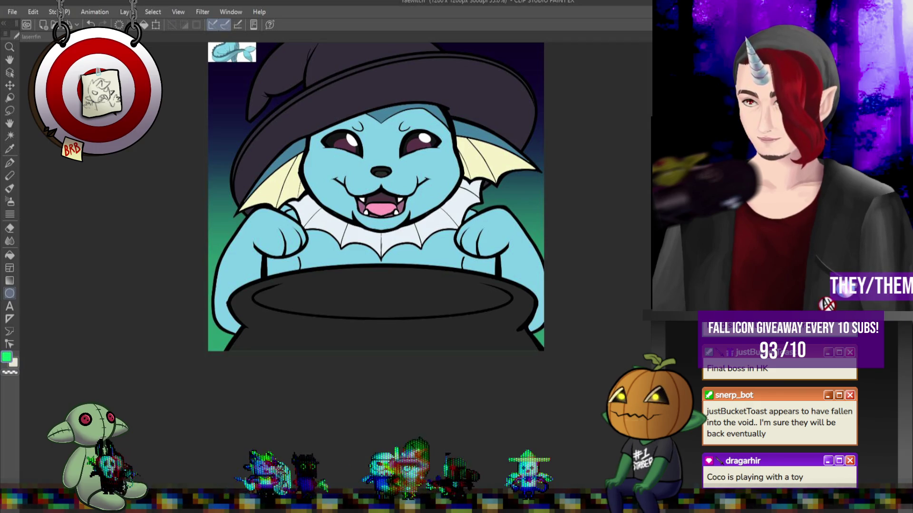
# Draw a green ellipse in the cauldron, then flatten it and move it down into the opening.
pyautogui.moveTo(256, 284); pyautogui.dragTo(508, 316)
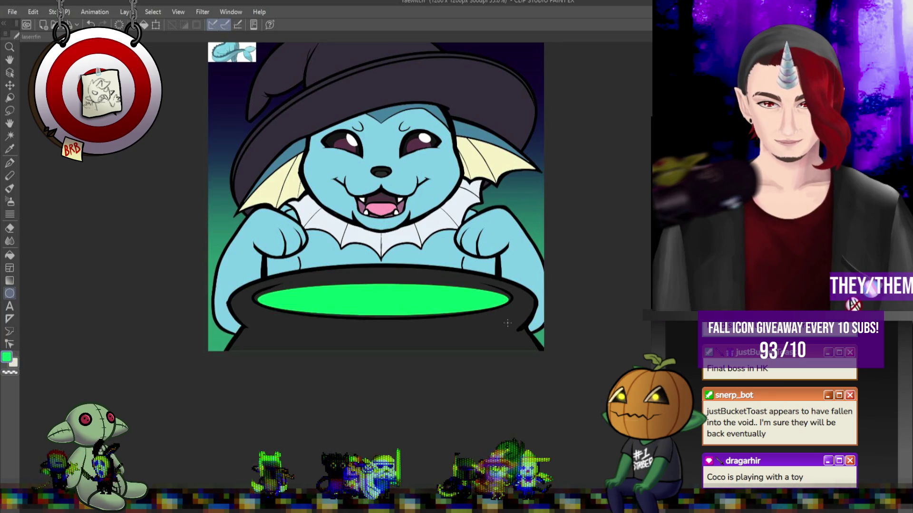
pyautogui.hotkey('ctrl', 't')
pyautogui.moveTo(382, 284); pyautogui.dragTo(382, 295)
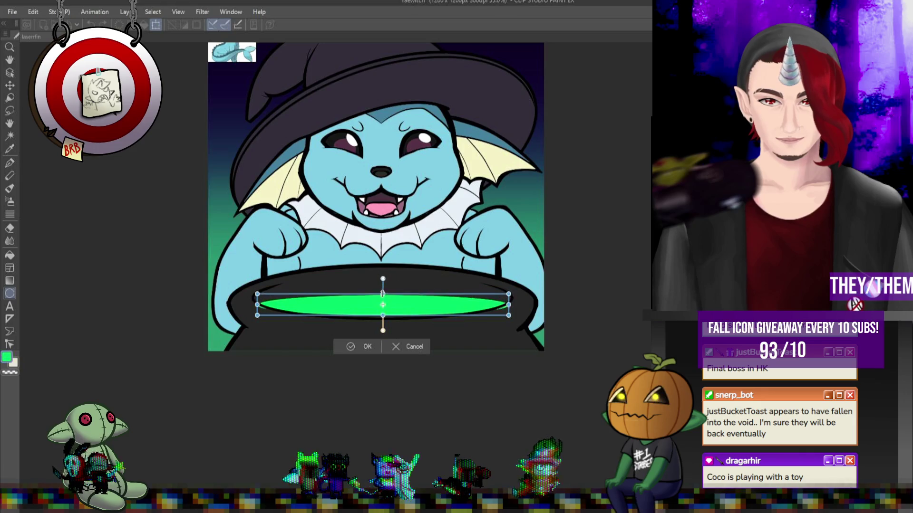
pyautogui.press('Return')
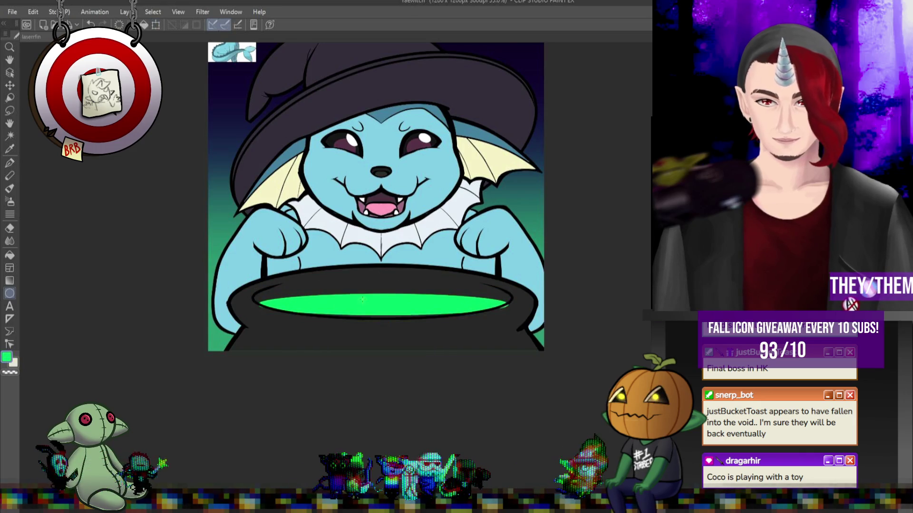
pyautogui.scroll(1, 362, 300)
pyautogui.hotkey('ctrl', 't')
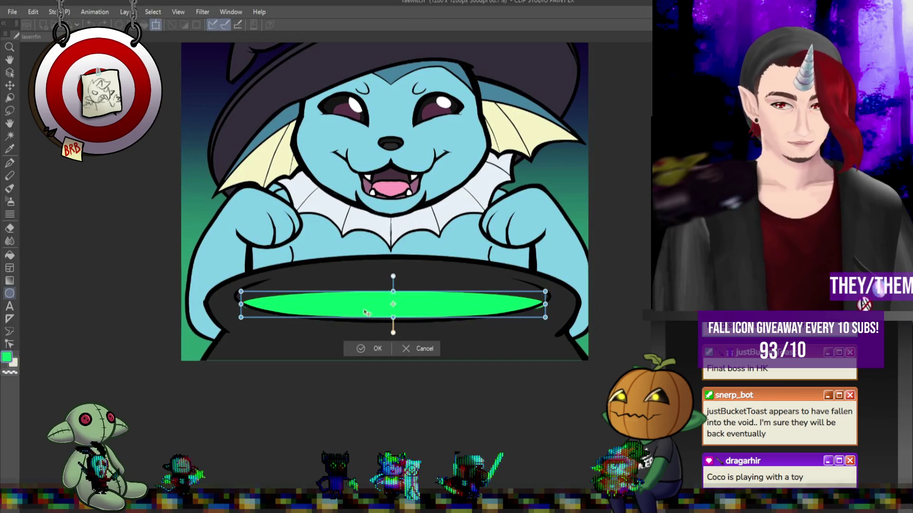
pyautogui.moveTo(360, 311)
pyautogui.mouseDown()
pyautogui.moveTo(362, 318)
pyautogui.moveTo(394, 289)
pyautogui.mouseUp()
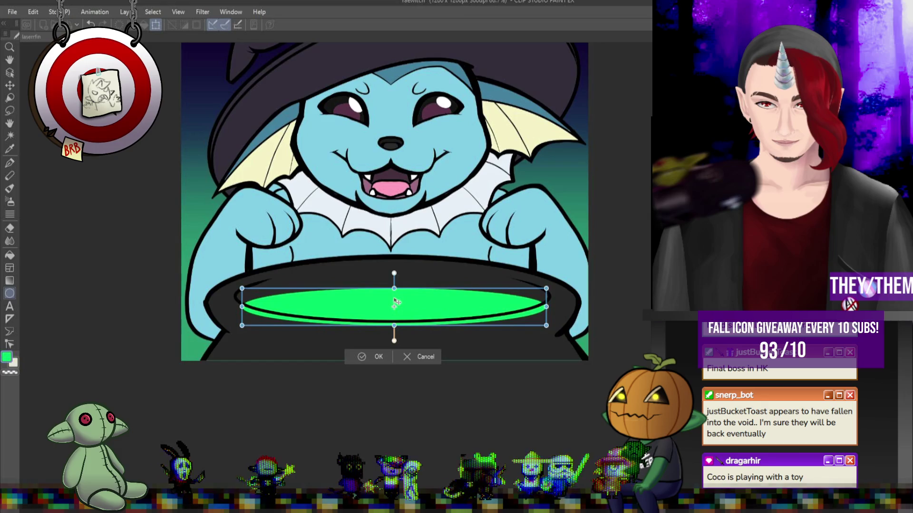
pyautogui.press('Return')
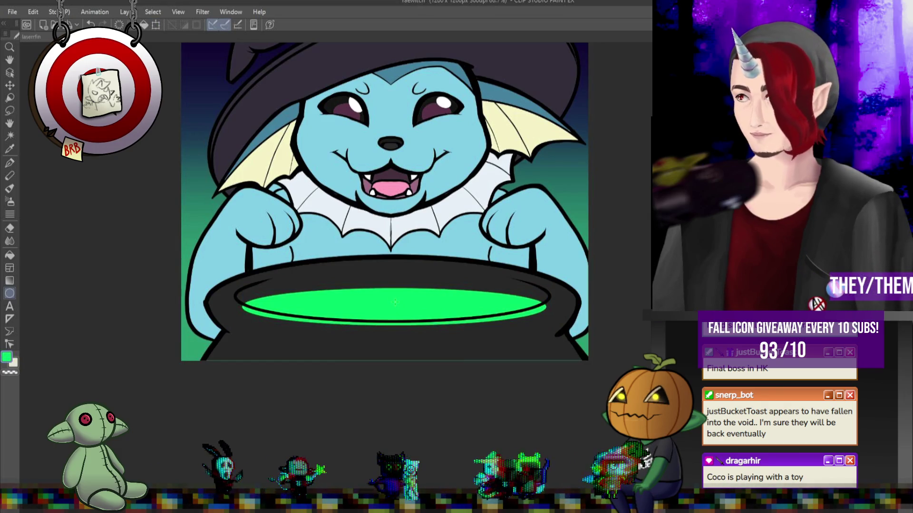
# Touch up the ellipse edges, filling the dark slivers at its sides with green.
pyautogui.moveTo(304, 323); pyautogui.dragTo(255, 317)
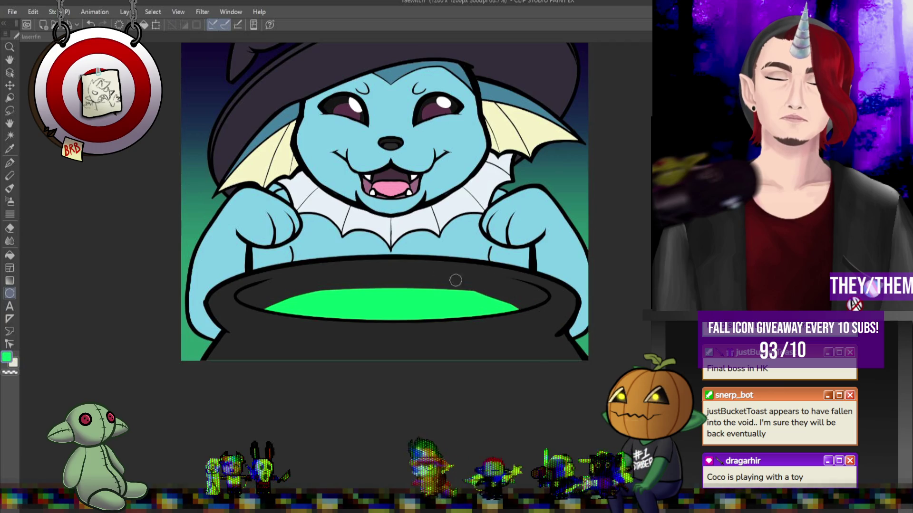
pyautogui.moveTo(476, 297); pyautogui.dragTo(530, 304)
pyautogui.moveTo(247, 304); pyautogui.dragTo(318, 295)
pyautogui.moveTo(504, 295); pyautogui.dragTo(539, 305)
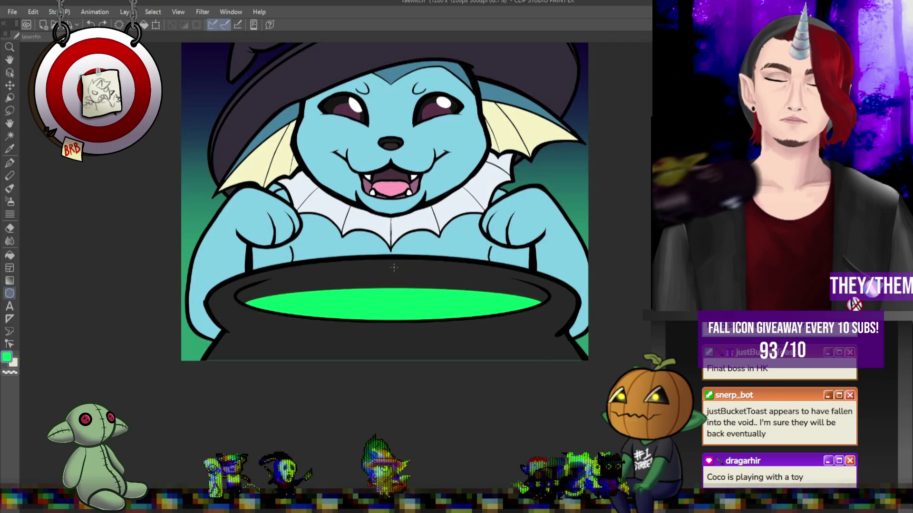
pyautogui.hotkey('ctrl', '-')
pyautogui.hotkey('ctrl', '-')
pyautogui.hotkey('ctrl', '+')
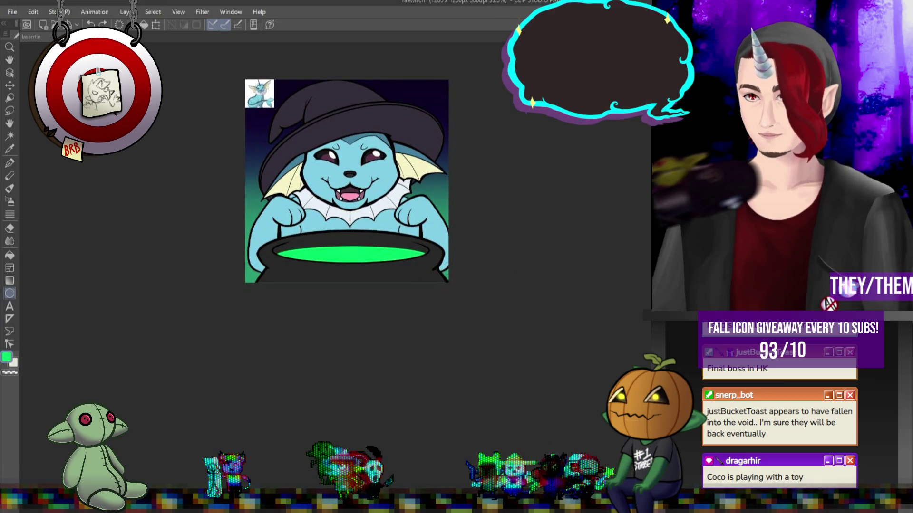
# Lay a lavender gradient over the artwork, keeping the tint off the background.
pyautogui.hotkey('ctrl', '-')
pyautogui.hotkey('ctrl', '0')
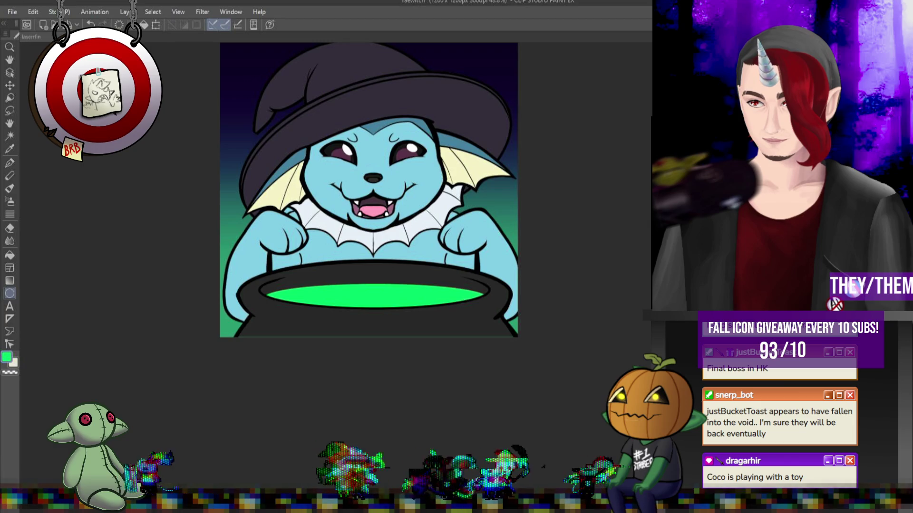
pyautogui.click(9, 281)
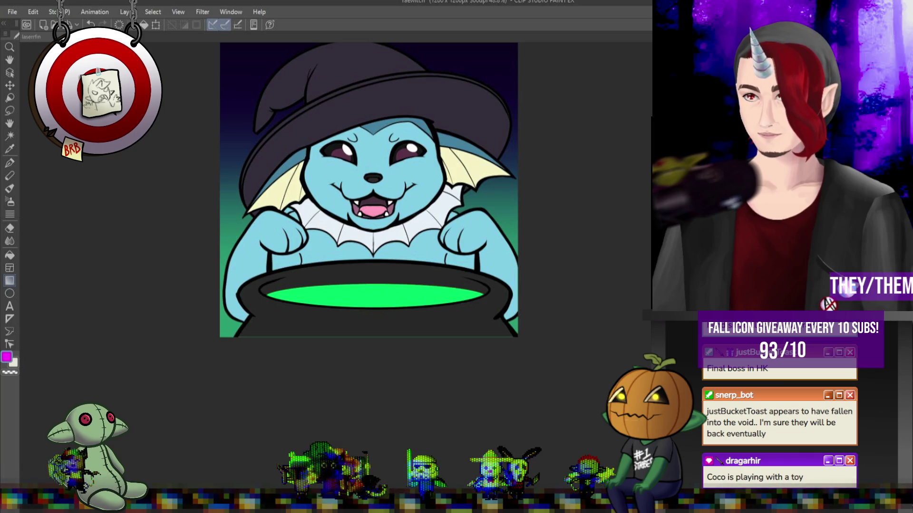
pyautogui.scroll(-3, 429, 236)
pyautogui.moveTo(399, 133)
pyautogui.mouseDown()
pyautogui.moveTo(448, 279)
pyautogui.moveTo(523, 261)
pyautogui.moveTo(495, 312)
pyautogui.mouseUp()
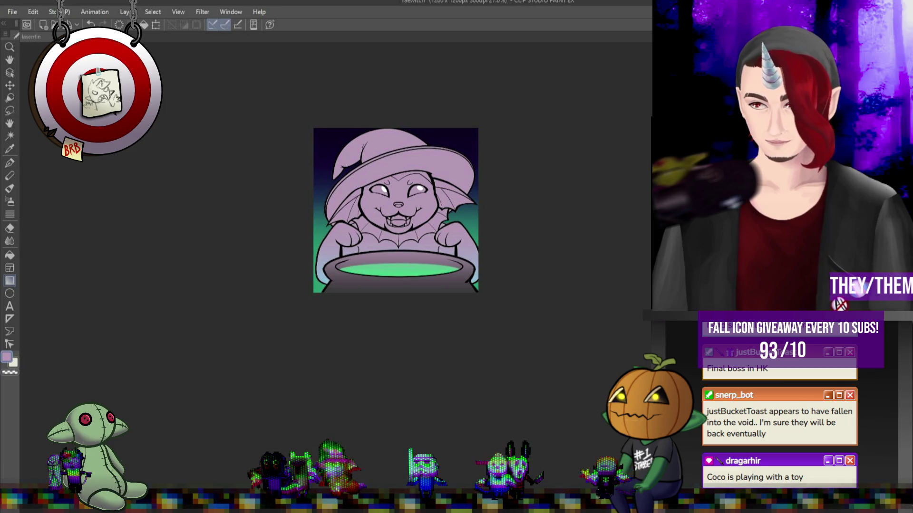
pyautogui.hotkey('ctrl', 'z')
pyautogui.scroll(4, 393, 204)
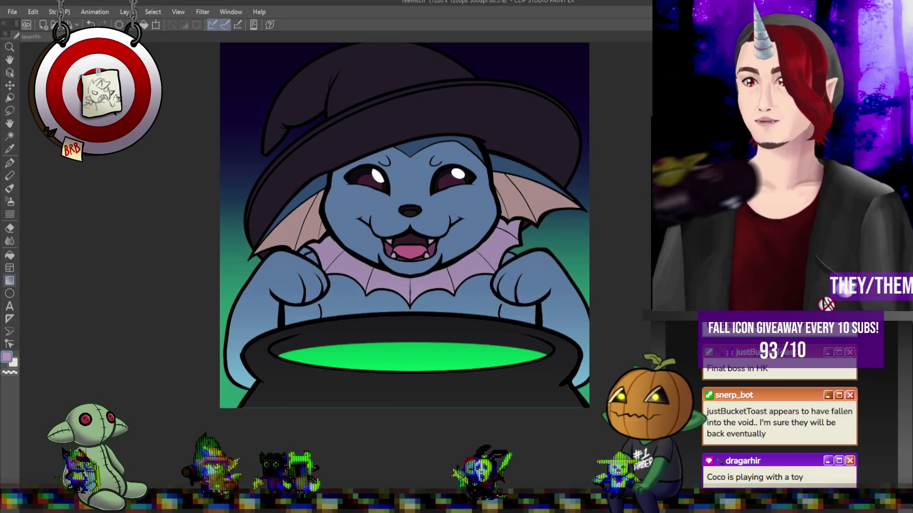
pyautogui.hotkey('ctrl', 'y')
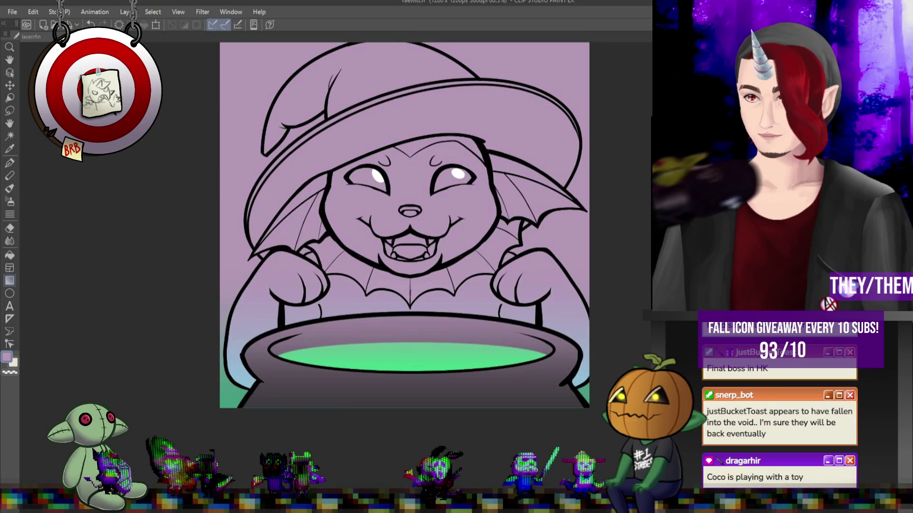
pyautogui.hotkey('ctrl', 'z')
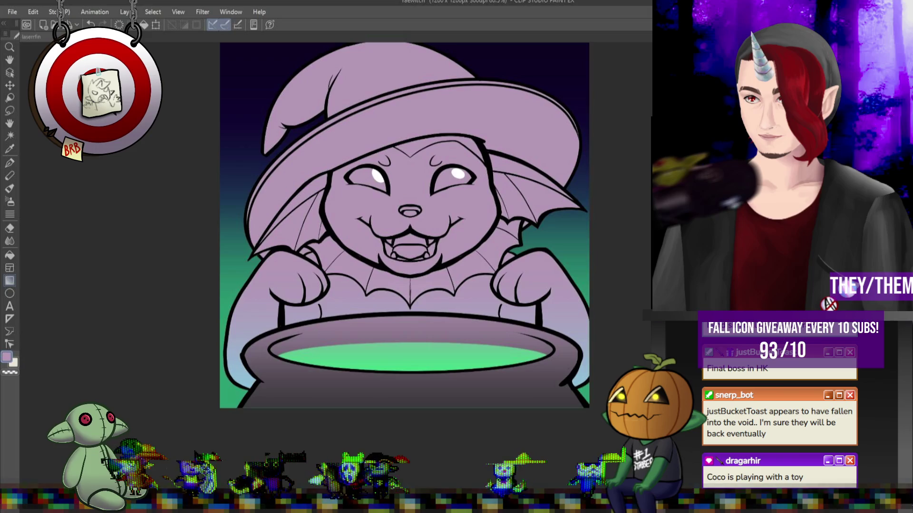
# Place a vertical symmetry ruler through the nose, down the centre of the face.
pyautogui.hotkey('ctrl', '+')
pyautogui.click(9, 318)
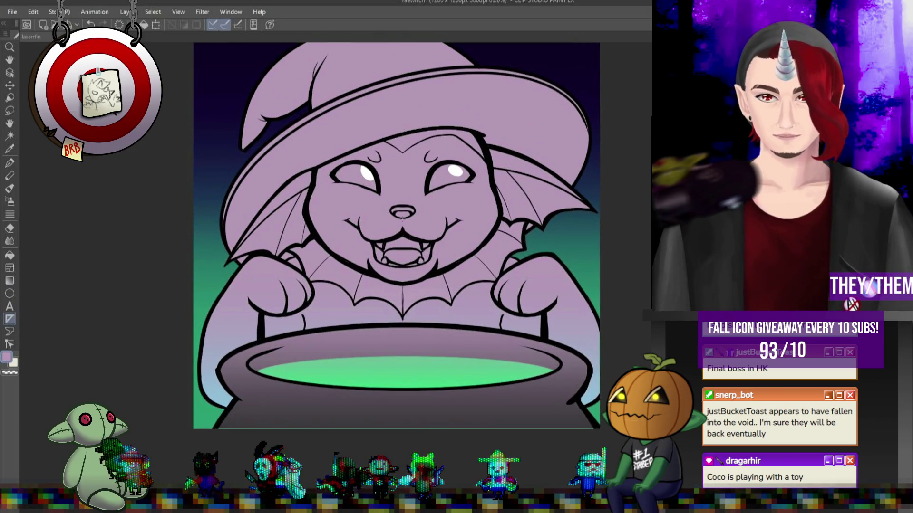
pyautogui.moveTo(399, 298); pyautogui.dragTo(401, 332)
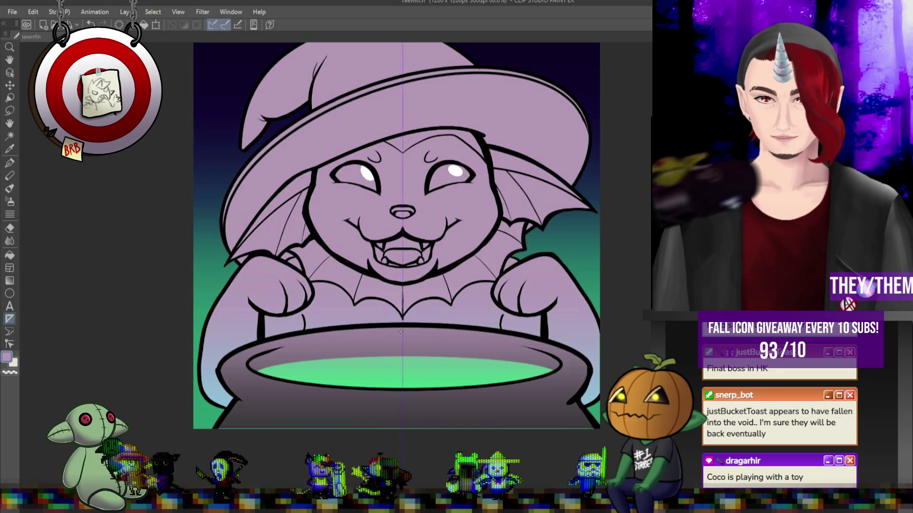
pyautogui.hotkey('ctrl', '+')
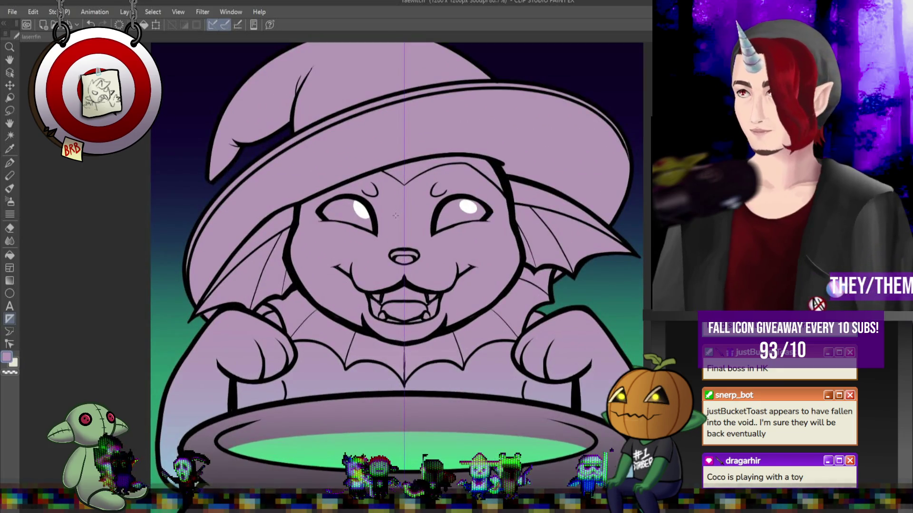
pyautogui.click(10, 163)
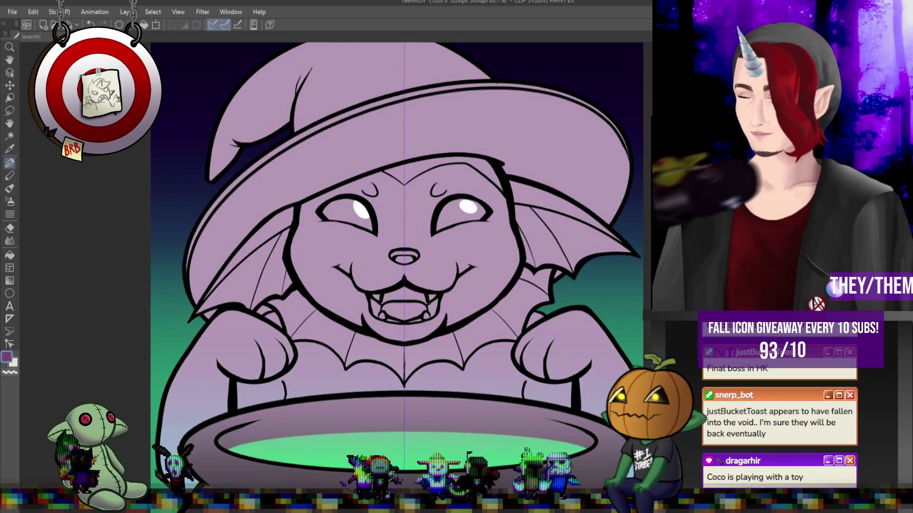
# Paint mirrored white highlights on the face and along both bat wings' scalloped edges.
pyautogui.hotkey('ctrl', 'y')
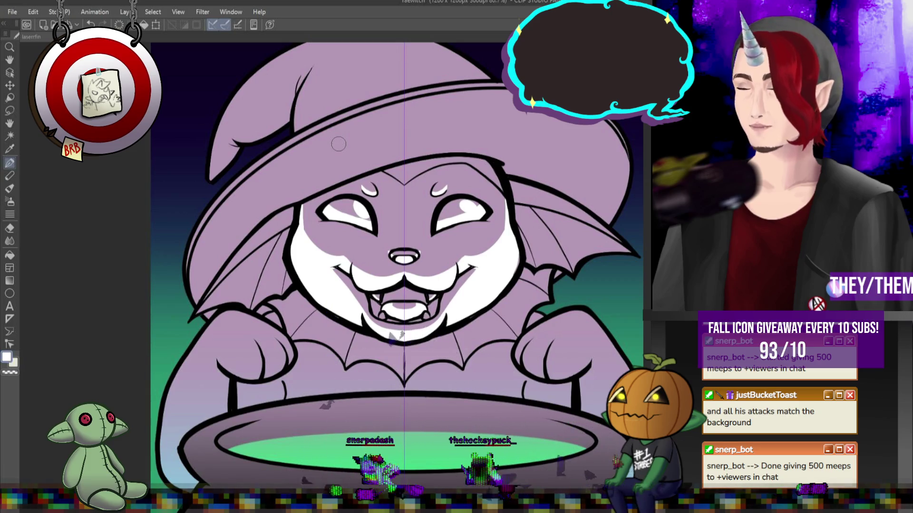
pyautogui.moveTo(356, 353); pyautogui.dragTo(267, 302)
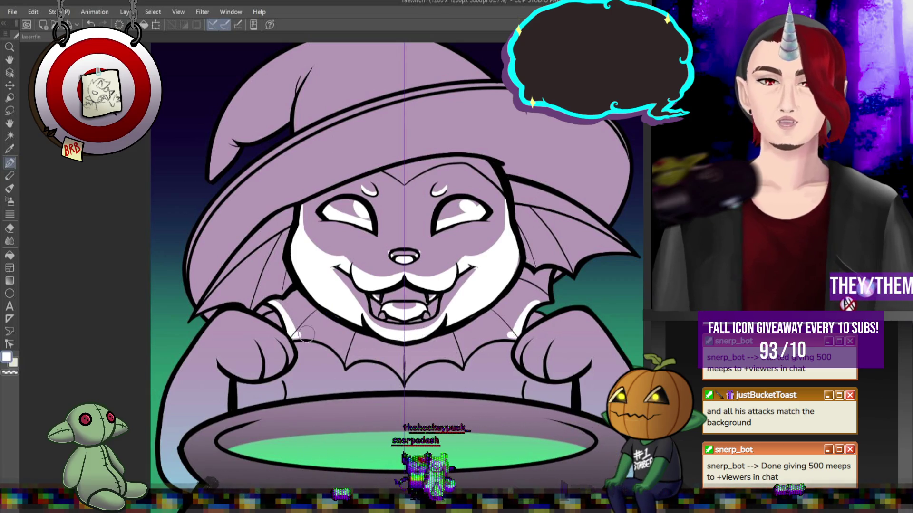
pyautogui.moveTo(317, 338); pyautogui.dragTo(403, 367)
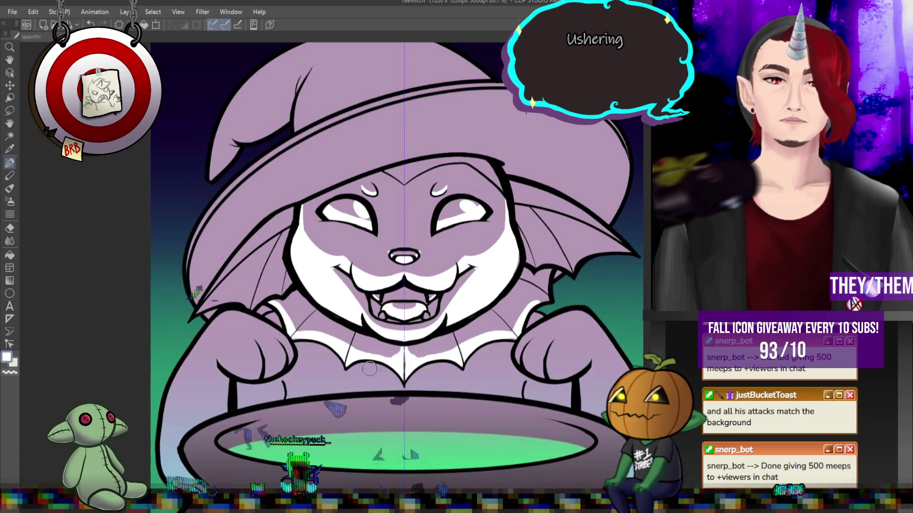
pyautogui.moveTo(457, 363); pyautogui.dragTo(452, 330)
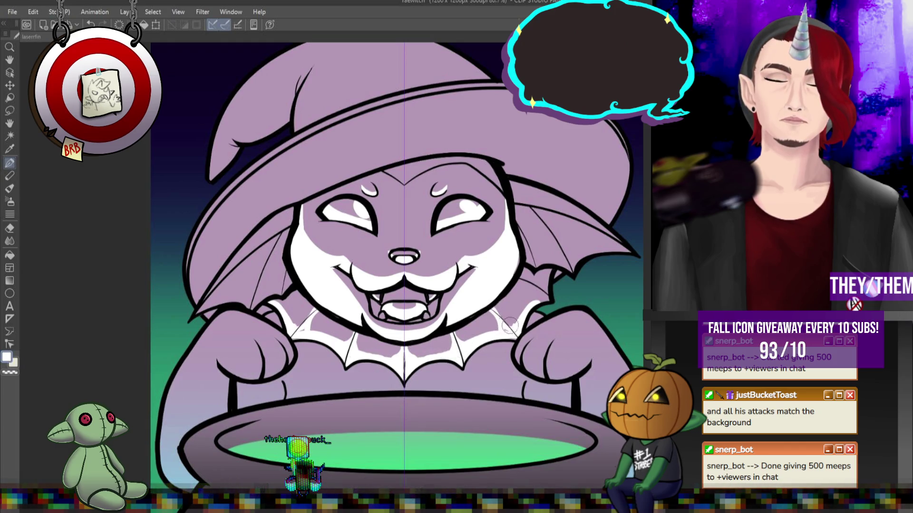
pyautogui.moveTo(508, 328); pyautogui.dragTo(533, 293)
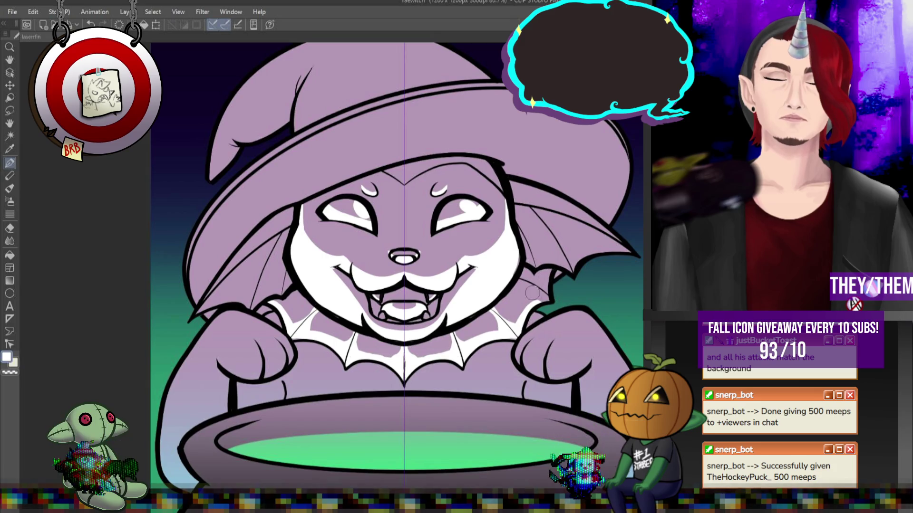
# Highlight the bottoms of the front paws, the cauldron's sides and its inner rim in white.
pyautogui.moveTo(232, 373); pyautogui.dragTo(255, 368)
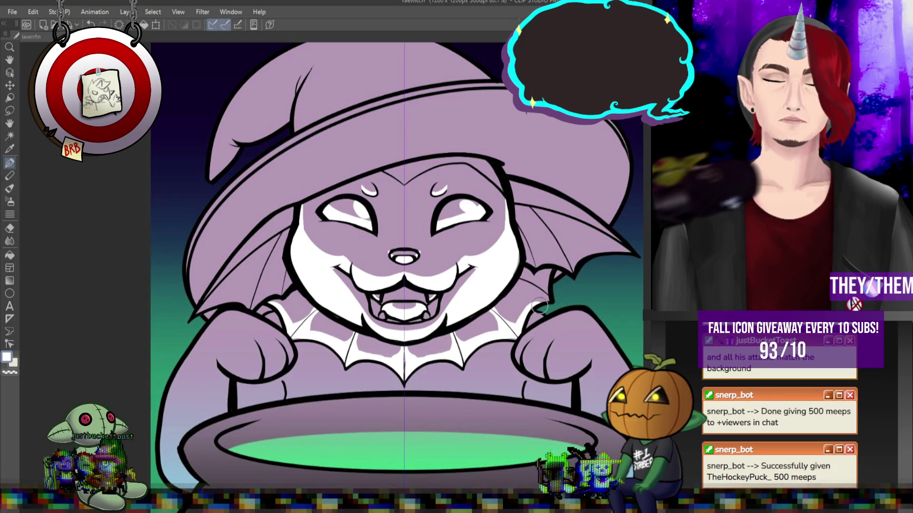
pyautogui.moveTo(554, 375); pyautogui.dragTo(575, 369)
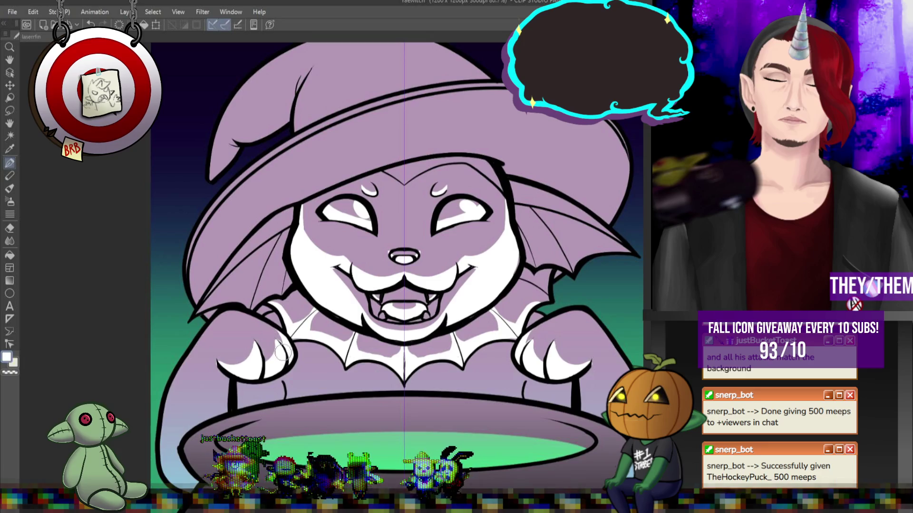
pyautogui.moveTo(217, 373)
pyautogui.mouseDown()
pyautogui.moveTo(212, 404)
pyautogui.moveTo(224, 375)
pyautogui.moveTo(226, 384)
pyautogui.mouseUp()
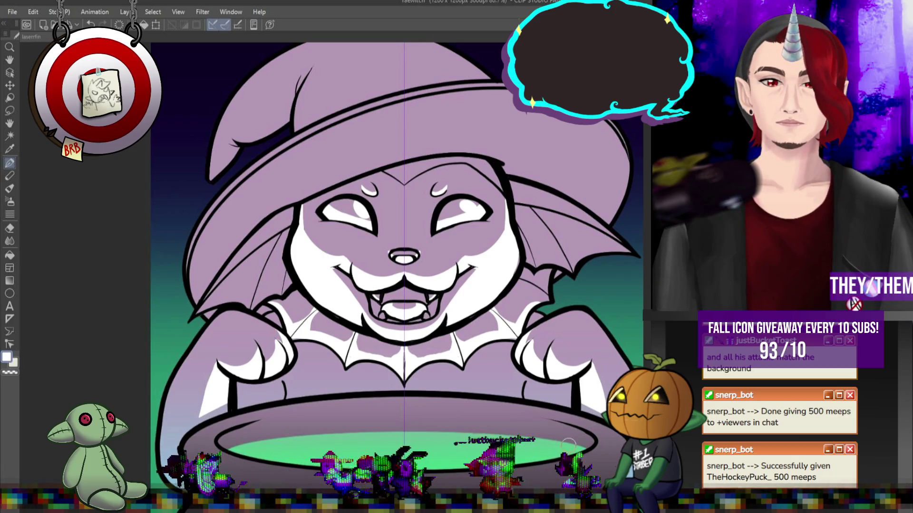
pyautogui.moveTo(554, 420)
pyautogui.mouseDown()
pyautogui.moveTo(238, 429)
pyautogui.moveTo(262, 432)
pyautogui.mouseUp()
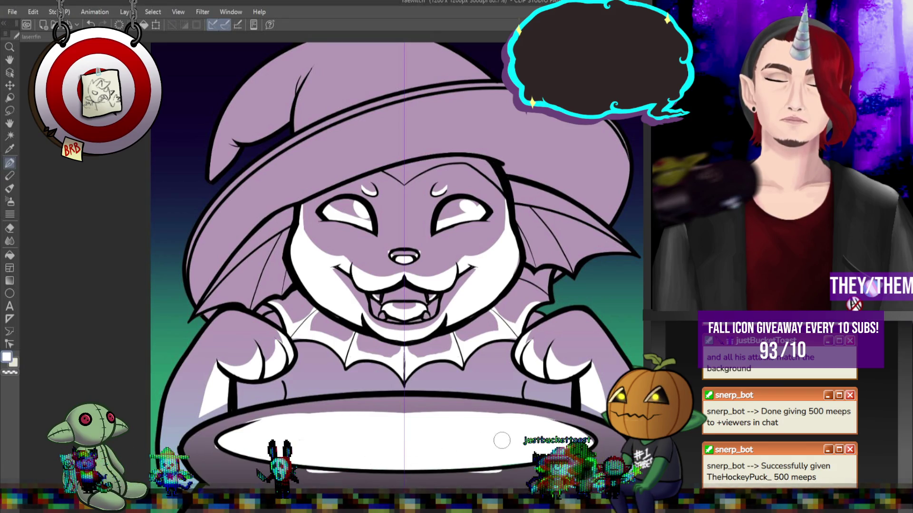
# Fill the cauldron opening white and switch to the Blend tool for softening.
pyautogui.hotkey('ctrl', 'z')
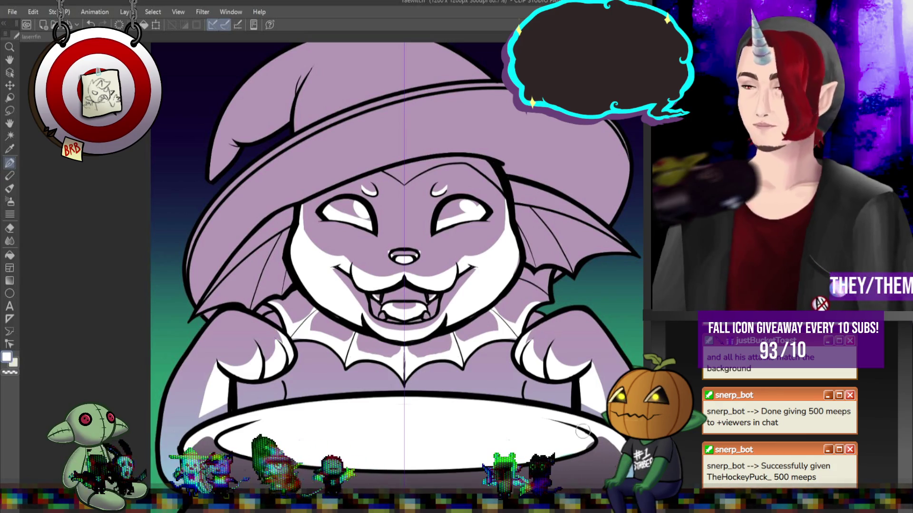
pyautogui.click(9, 241)
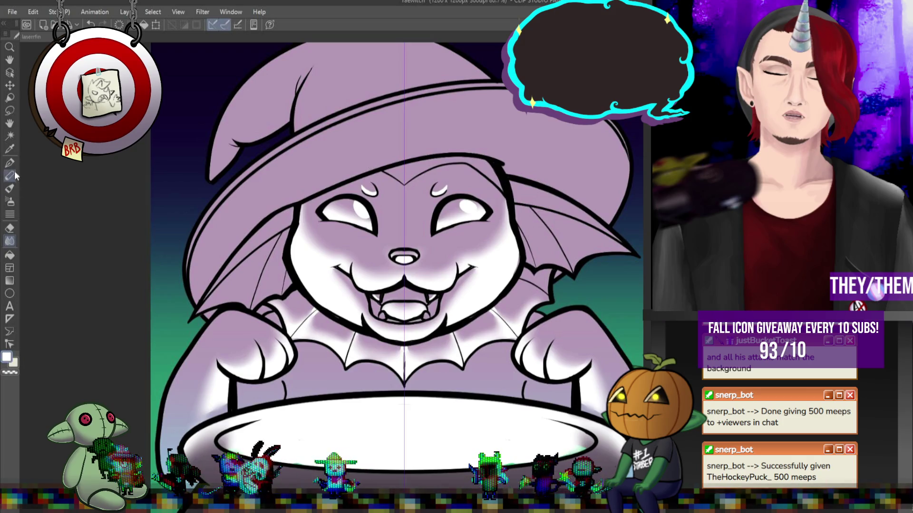
# Paint mirrored white highlights on both front paws and the chest fur, then switch to Blend.
pyautogui.press('p')
pyautogui.moveTo(285, 384); pyautogui.dragTo(274, 378)
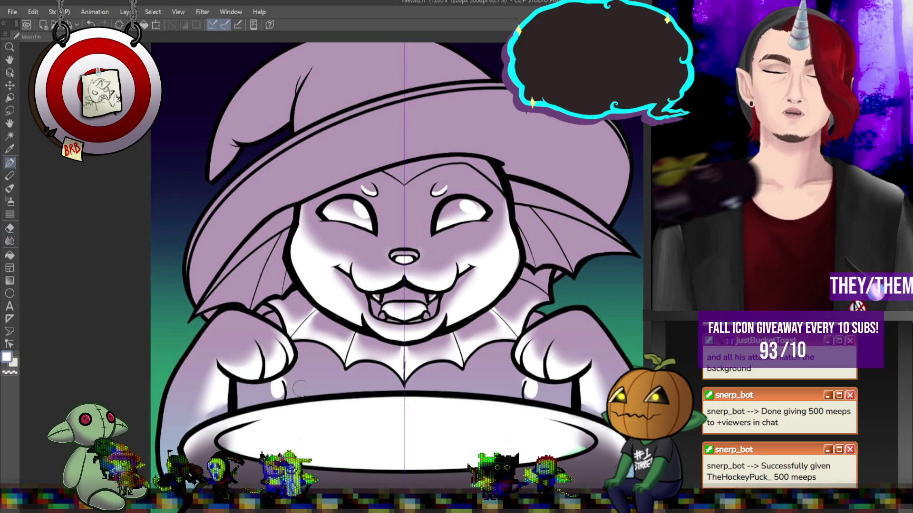
pyautogui.moveTo(347, 378)
pyautogui.mouseDown()
pyautogui.moveTo(309, 373)
pyautogui.moveTo(376, 375)
pyautogui.moveTo(378, 383)
pyautogui.mouseUp()
pyautogui.moveTo(274, 390)
pyautogui.mouseDown()
pyautogui.moveTo(281, 378)
pyautogui.moveTo(328, 375)
pyautogui.moveTo(511, 387)
pyautogui.moveTo(585, 406)
pyautogui.mouseUp()
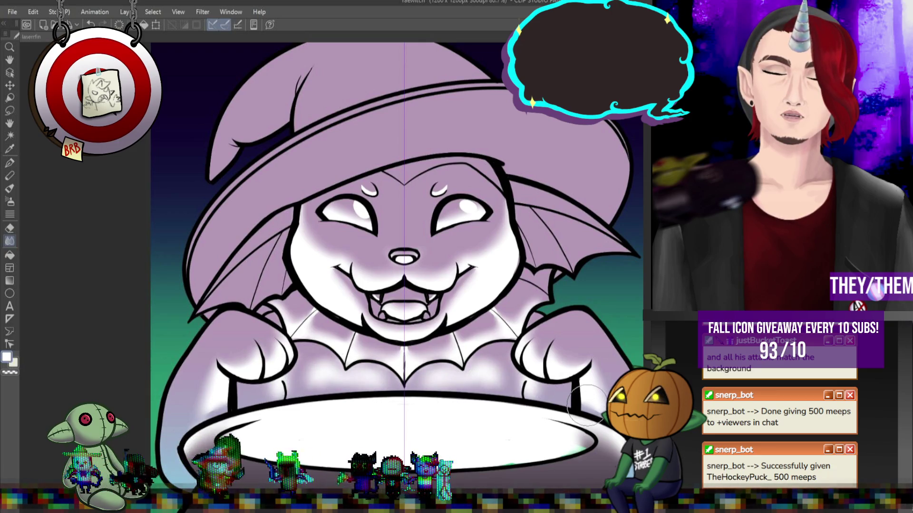
pyautogui.moveTo(416, 373)
pyautogui.mouseDown()
pyautogui.moveTo(455, 365)
pyautogui.moveTo(408, 381)
pyautogui.moveTo(458, 367)
pyautogui.mouseUp()
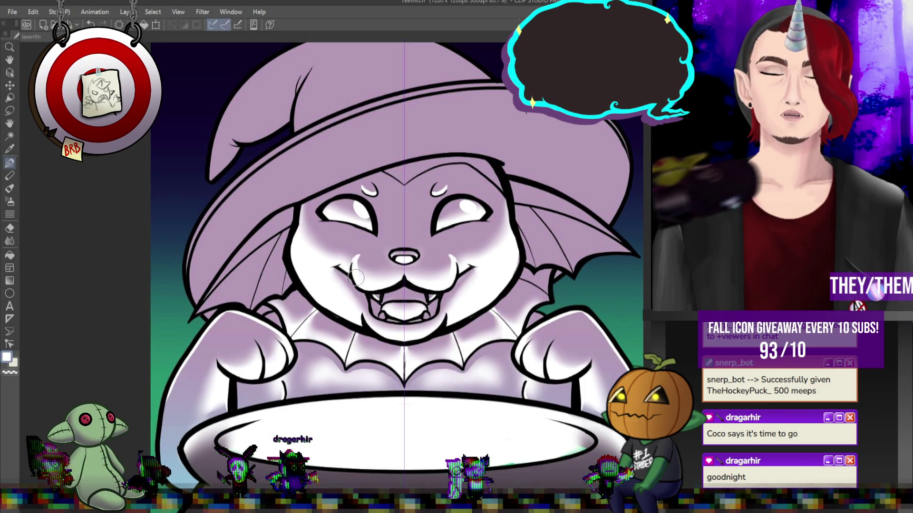
pyautogui.press('j')
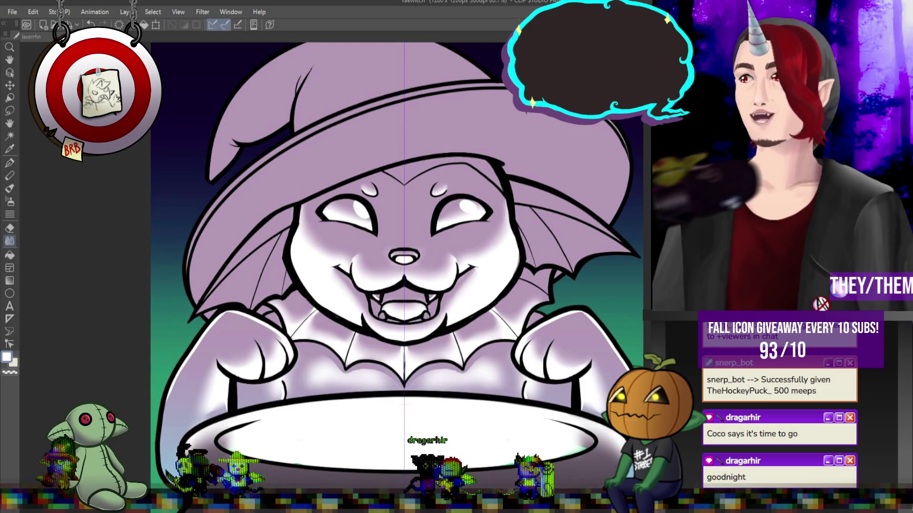
pyautogui.hotkey('ctrl', '-')
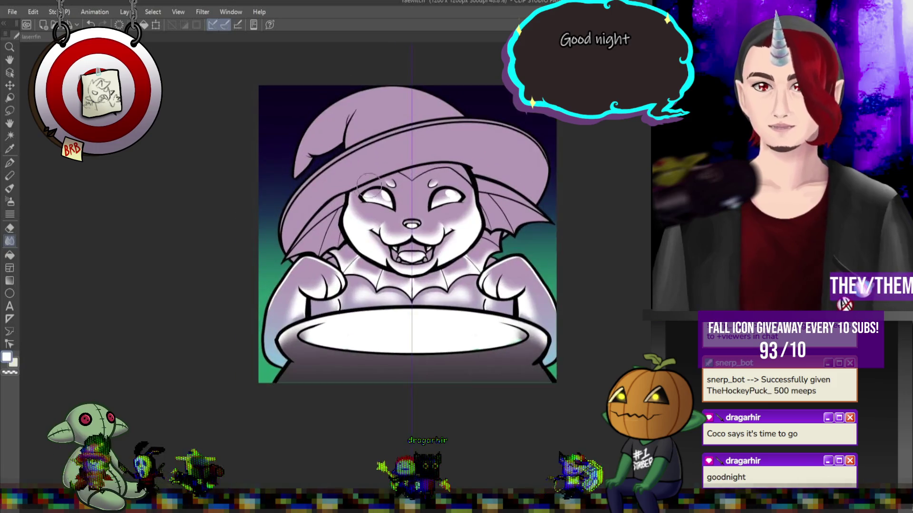
# Compare with and without the white glow, then lighten the ear fins to pale cream.
pyautogui.hotkey('ctrl', 'z')
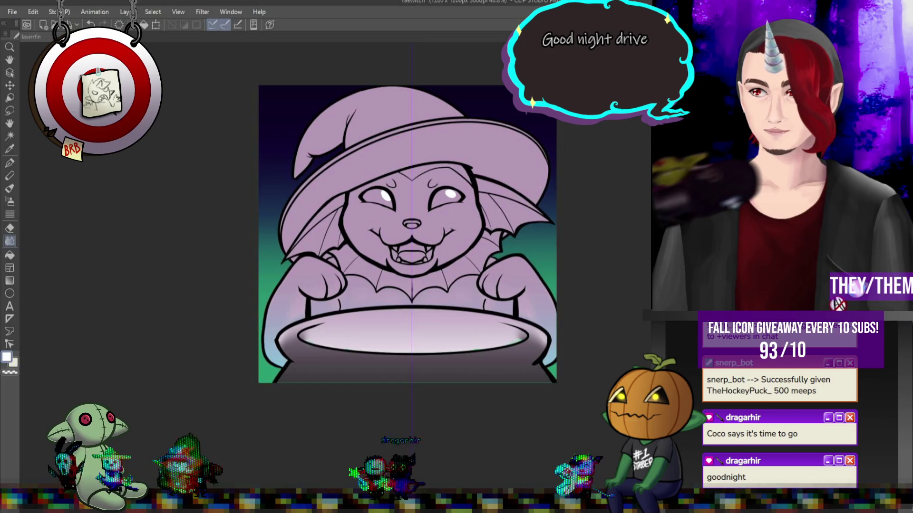
pyautogui.hotkey('ctrl', 'y')
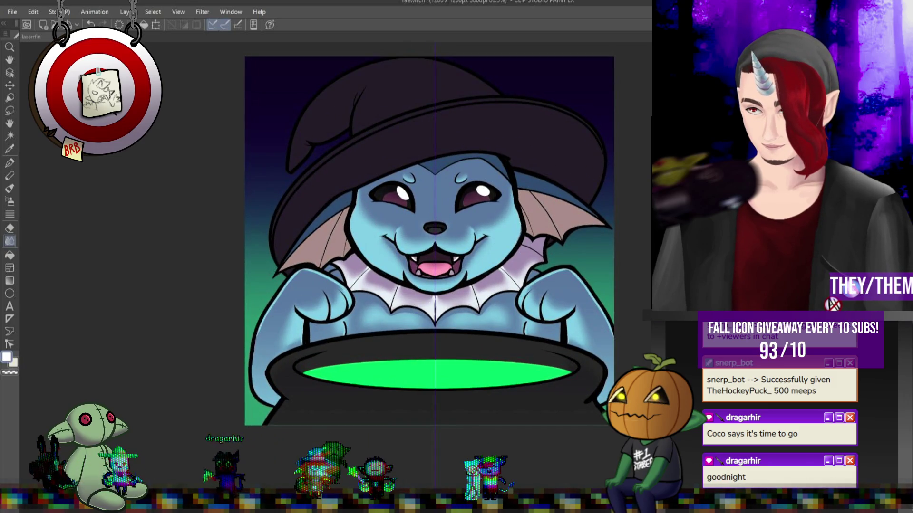
pyautogui.hotkey('ctrl', '+')
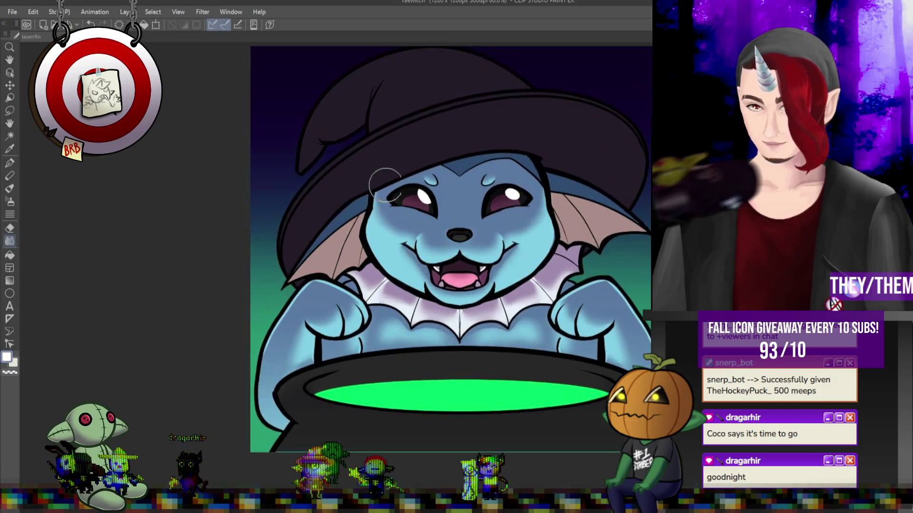
pyautogui.click(9, 163)
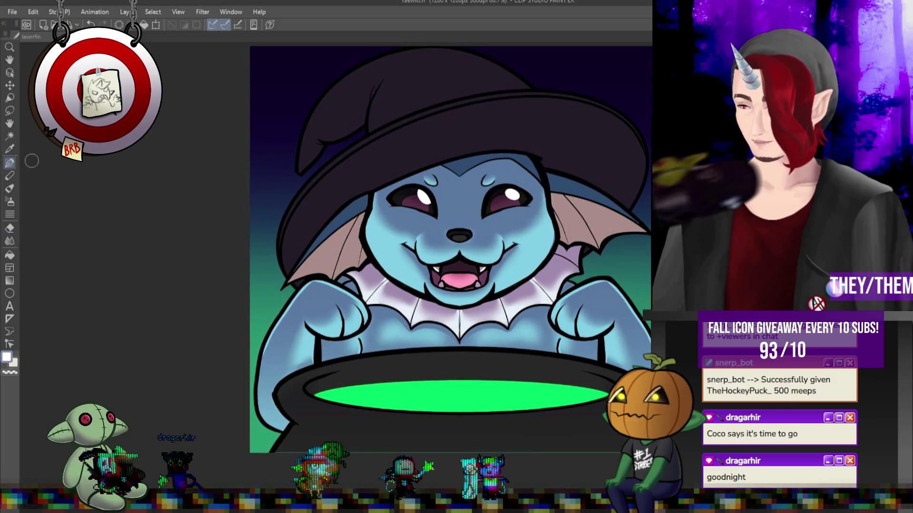
pyautogui.moveTo(469, 147); pyautogui.dragTo(470, 145)
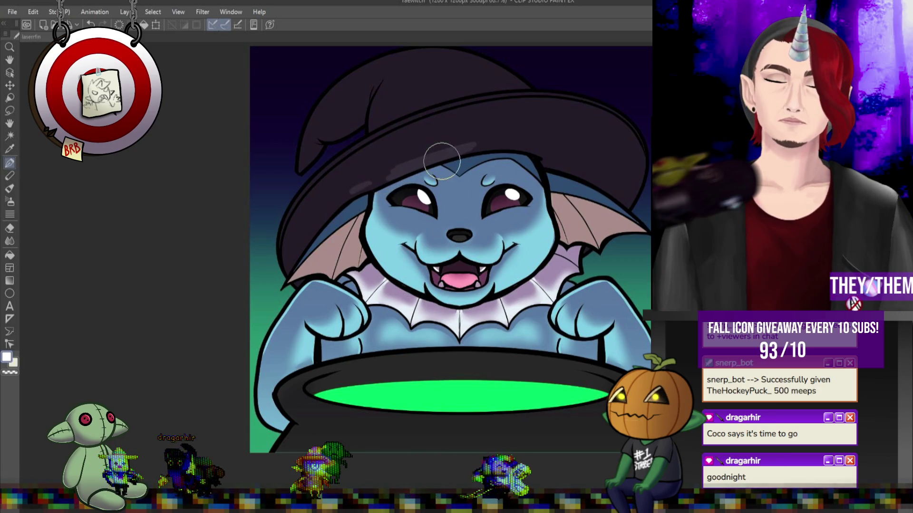
pyautogui.moveTo(565, 197)
pyautogui.mouseDown()
pyautogui.moveTo(599, 248)
pyautogui.moveTo(573, 219)
pyautogui.moveTo(577, 247)
pyautogui.moveTo(563, 225)
pyautogui.moveTo(594, 238)
pyautogui.moveTo(631, 235)
pyautogui.moveTo(613, 224)
pyautogui.mouseUp()
pyautogui.moveTo(335, 252)
pyautogui.mouseDown()
pyautogui.moveTo(331, 271)
pyautogui.moveTo(340, 250)
pyautogui.moveTo(304, 275)
pyautogui.moveTo(352, 247)
pyautogui.moveTo(357, 257)
pyautogui.moveTo(357, 231)
pyautogui.moveTo(300, 256)
pyautogui.moveTo(375, 198)
pyautogui.mouseUp()
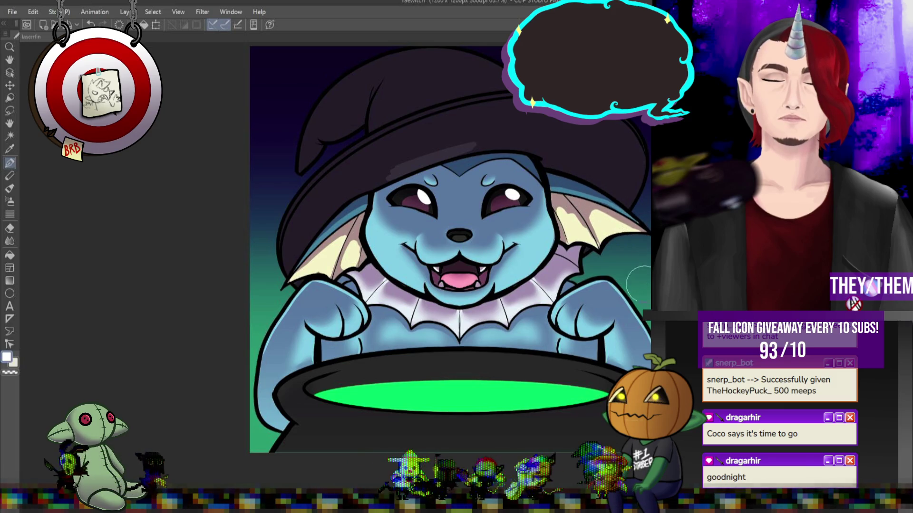
# Add soft light shading along the witch hat's brim and fold, undoing a stray bucket fill.
pyautogui.moveTo(409, 152)
pyautogui.mouseDown()
pyautogui.moveTo(363, 179)
pyautogui.moveTo(371, 162)
pyautogui.moveTo(310, 220)
pyautogui.moveTo(418, 149)
pyautogui.moveTo(387, 171)
pyautogui.moveTo(503, 119)
pyautogui.moveTo(306, 200)
pyautogui.moveTo(288, 265)
pyautogui.mouseUp()
pyautogui.moveTo(547, 127)
pyautogui.mouseDown()
pyautogui.moveTo(484, 126)
pyautogui.moveTo(550, 138)
pyautogui.moveTo(617, 186)
pyautogui.moveTo(567, 159)
pyautogui.moveTo(618, 167)
pyautogui.moveTo(622, 143)
pyautogui.moveTo(634, 160)
pyautogui.mouseUp()
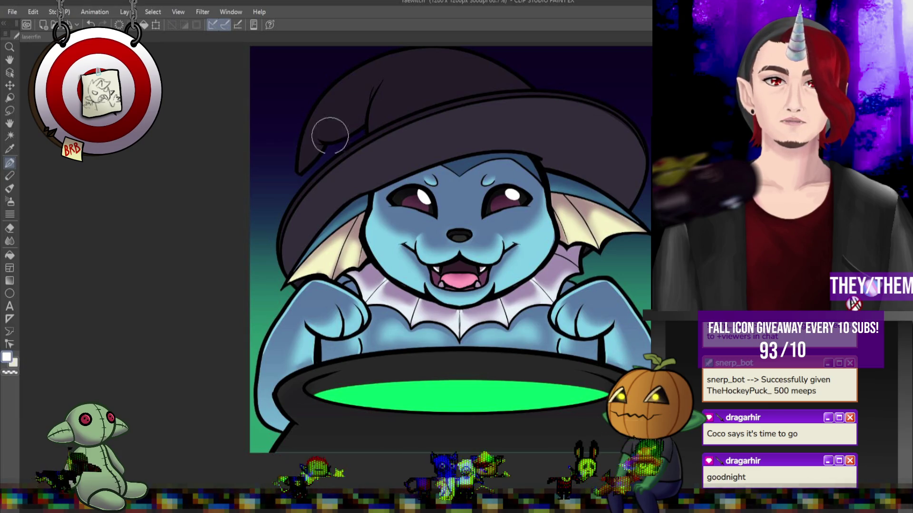
pyautogui.moveTo(338, 123)
pyautogui.mouseDown()
pyautogui.moveTo(359, 106)
pyautogui.moveTo(326, 133)
pyautogui.moveTo(358, 123)
pyautogui.mouseUp()
pyautogui.press('g')
pyautogui.click(354, 95)
pyautogui.hotkey('ctrl', 'z')
pyautogui.press('j')
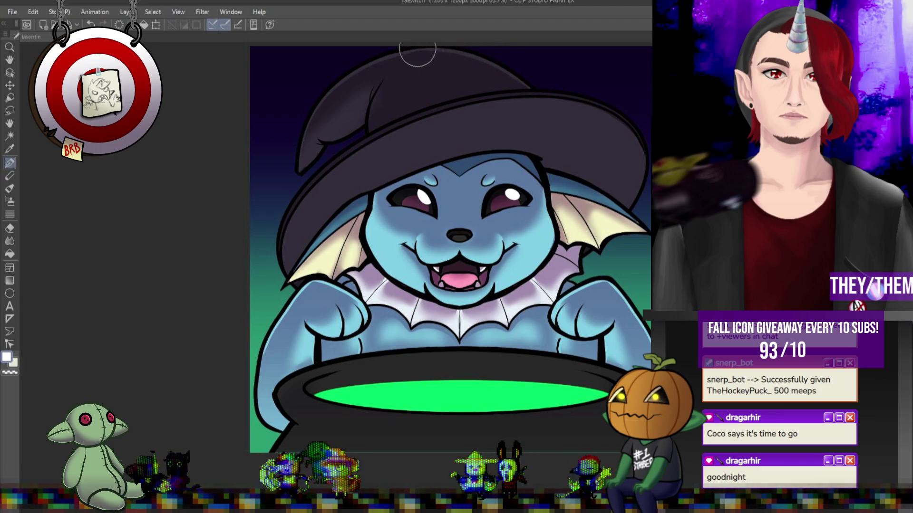
pyautogui.click(11, 242)
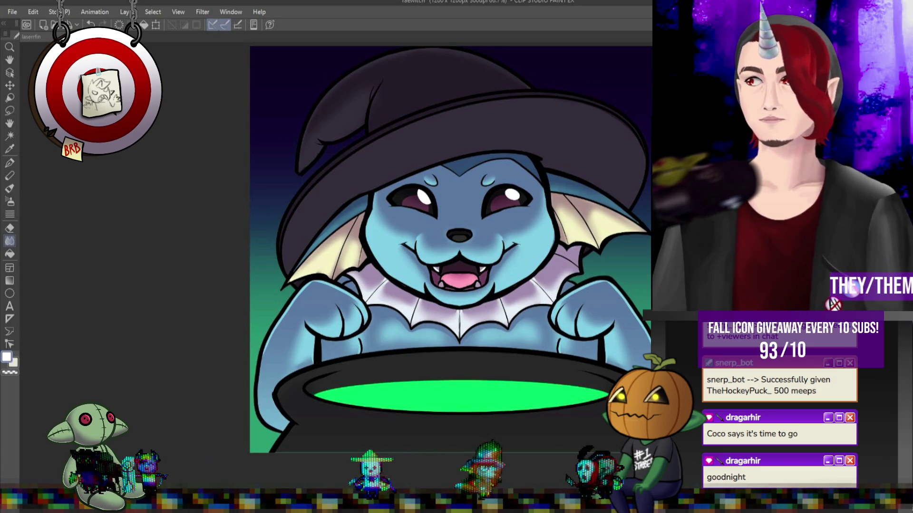
pyautogui.hotkey('ctrl', '-')
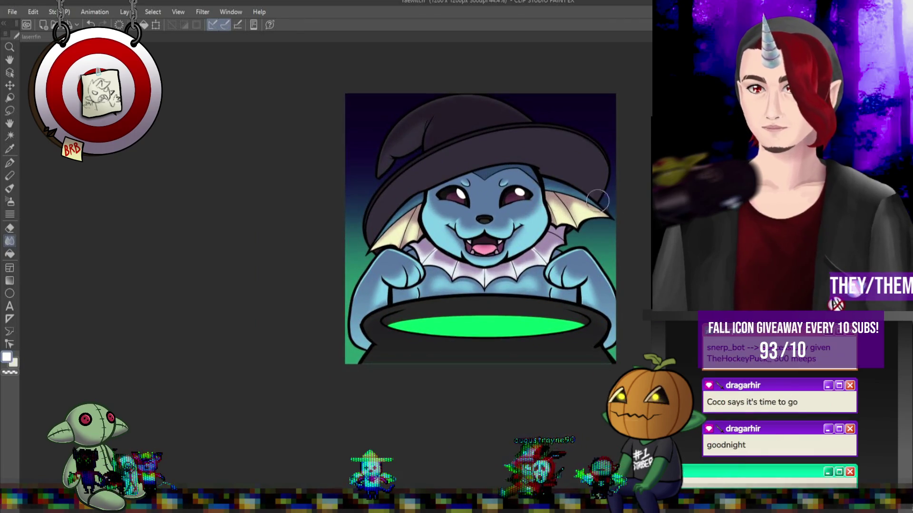
# Sample the potion green and lay a green gradient rising from the canvas bottom up over the face.
pyautogui.hotkey('ctrl', '-')
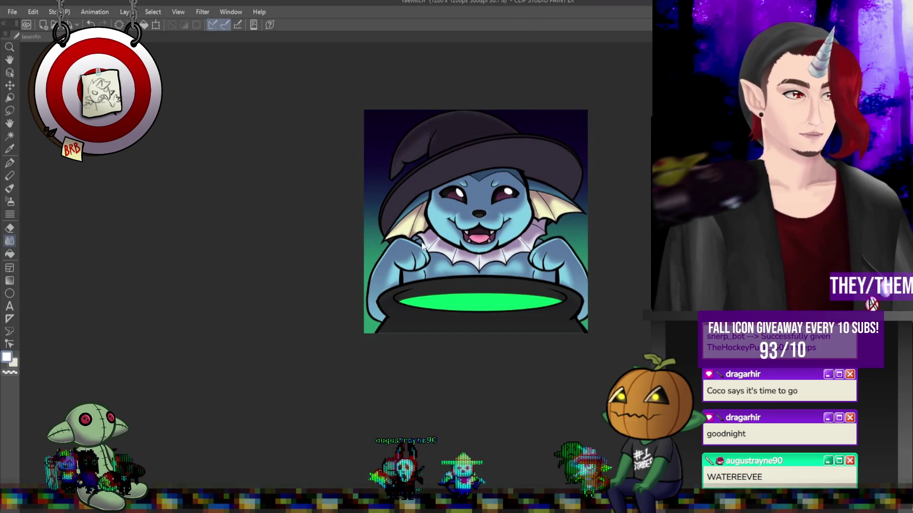
pyautogui.scroll(1, 482, 232)
pyautogui.press('alt')
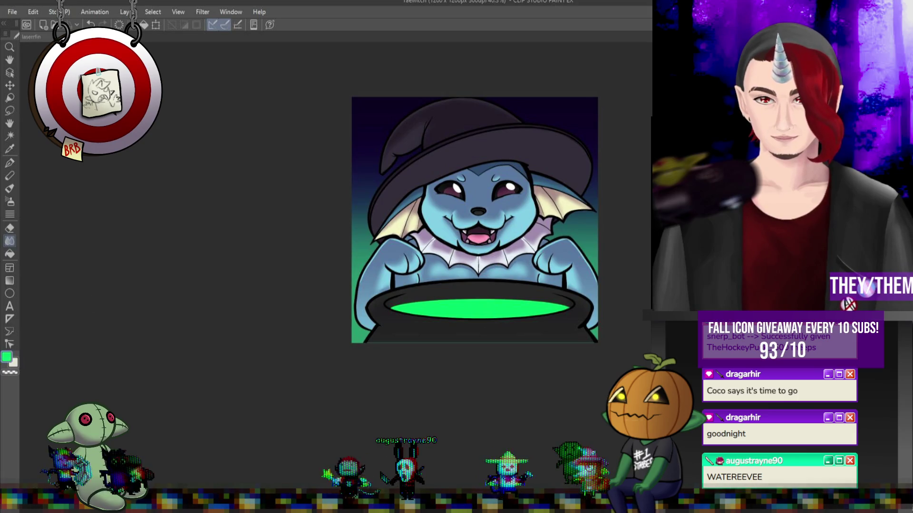
pyautogui.click(9, 281)
pyautogui.moveTo(476, 281); pyautogui.dragTo(477, 197)
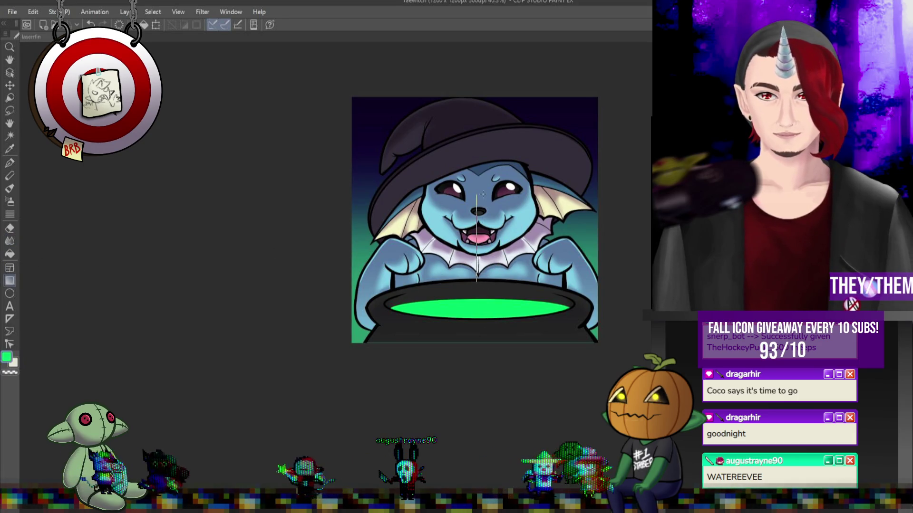
pyautogui.moveTo(477, 285); pyautogui.dragTo(477, 143)
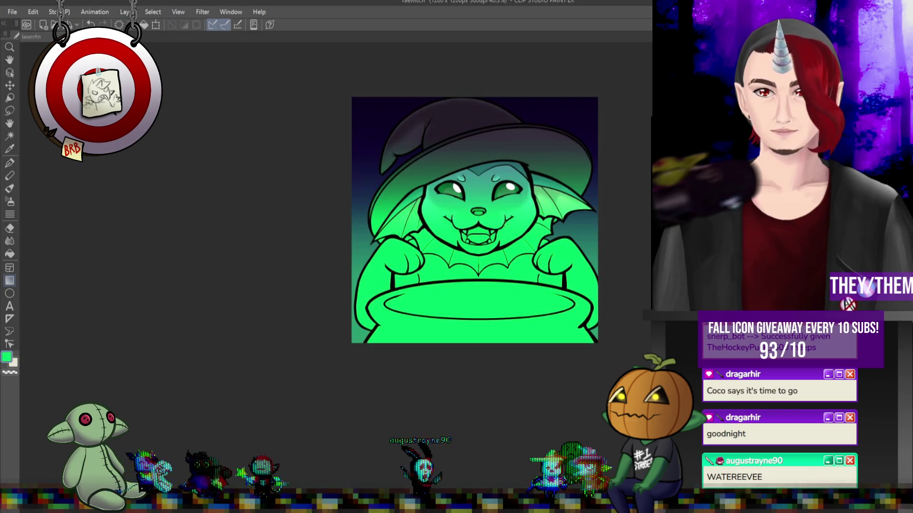
pyautogui.moveTo(477, 285); pyautogui.dragTo(477, 124)
# Zoom and pan around the canvas to check the green glow across the Vaporeon.
pyautogui.scroll(-2, 477, 218)
pyautogui.scroll(1, 477, 219)
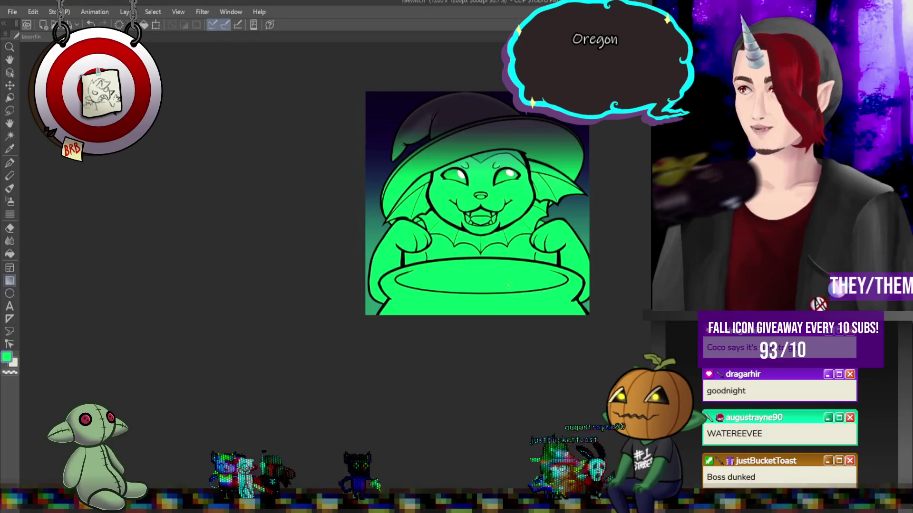
pyautogui.scroll(-1, 476, 218)
pyautogui.scroll(3, 477, 219)
pyautogui.scroll(-4, 477, 219)
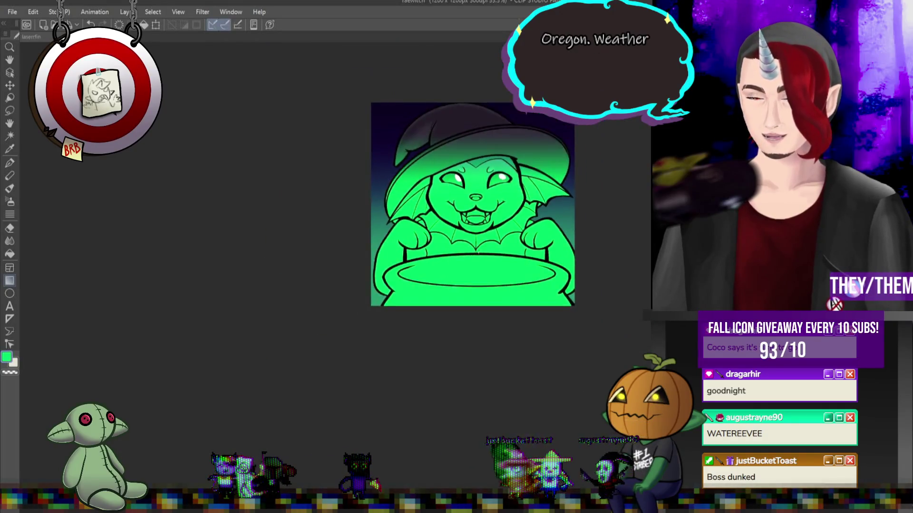
pyautogui.scroll(3, 467, 223)
pyautogui.moveTo(643, 242); pyautogui.dragTo(633, 241)
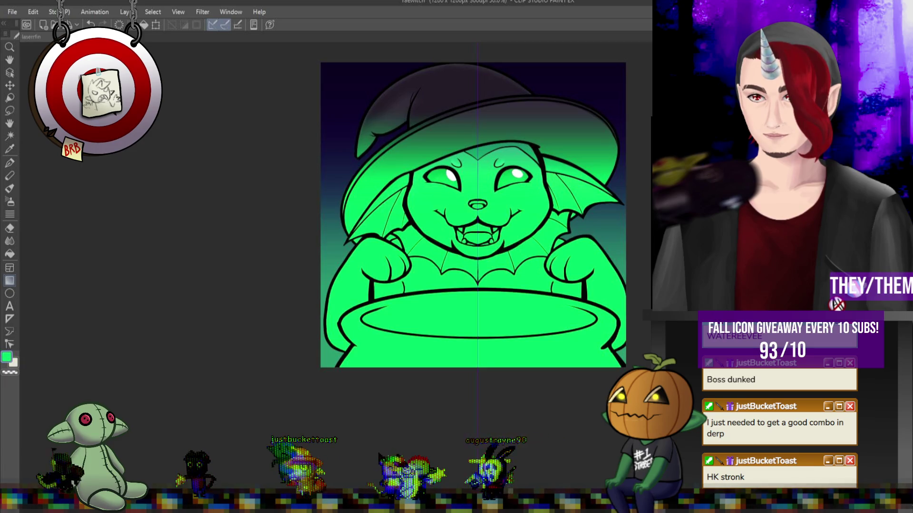
pyautogui.scroll(-1, 546, 181)
pyautogui.scroll(2, 546, 181)
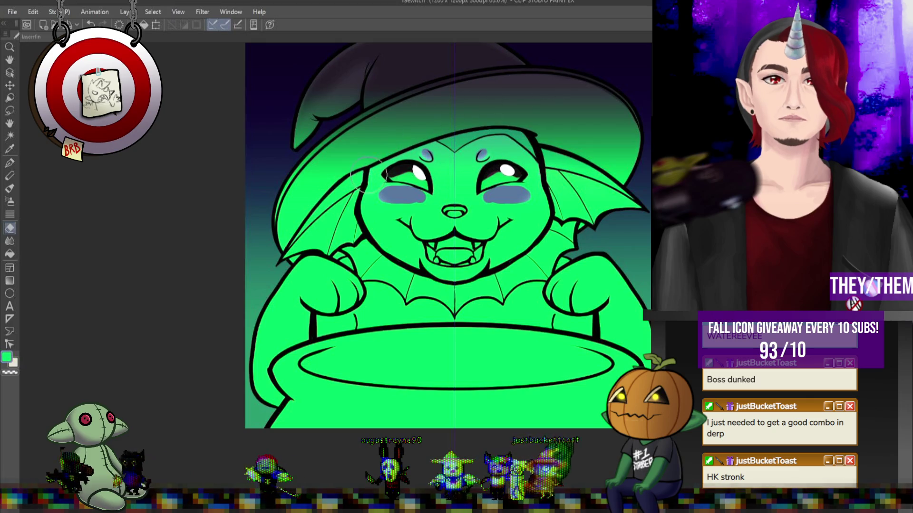
# Fill the nose dark and shade the muzzle and both cheeks blue, discarding purple forehead strokes.
pyautogui.moveTo(373, 171); pyautogui.dragTo(530, 157)
pyautogui.moveTo(382, 137); pyautogui.dragTo(532, 136)
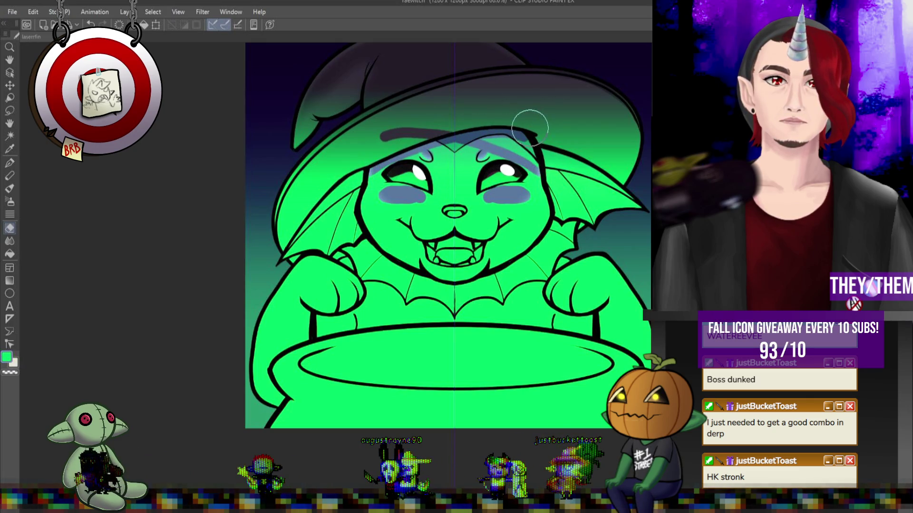
pyautogui.hotkey('ctrl', 'z')
pyautogui.hotkey('ctrl', 'z')
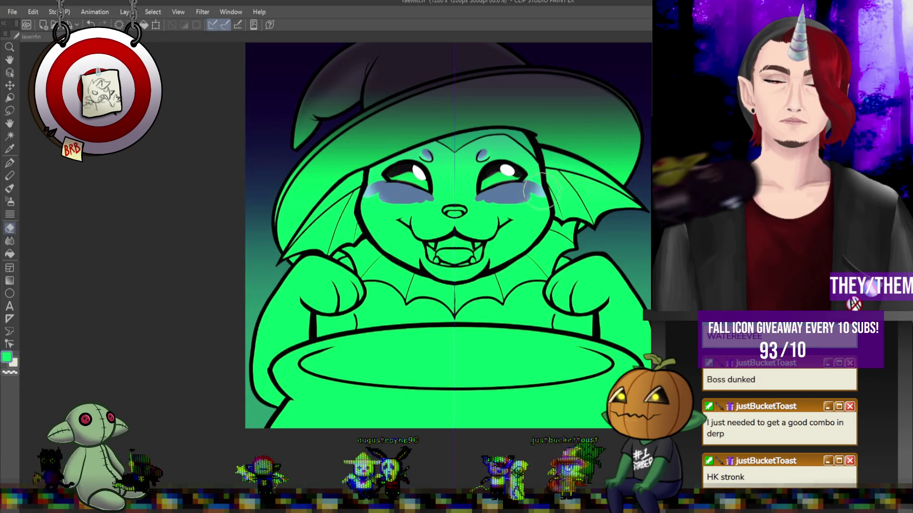
pyautogui.moveTo(455, 213); pyautogui.dragTo(454, 178)
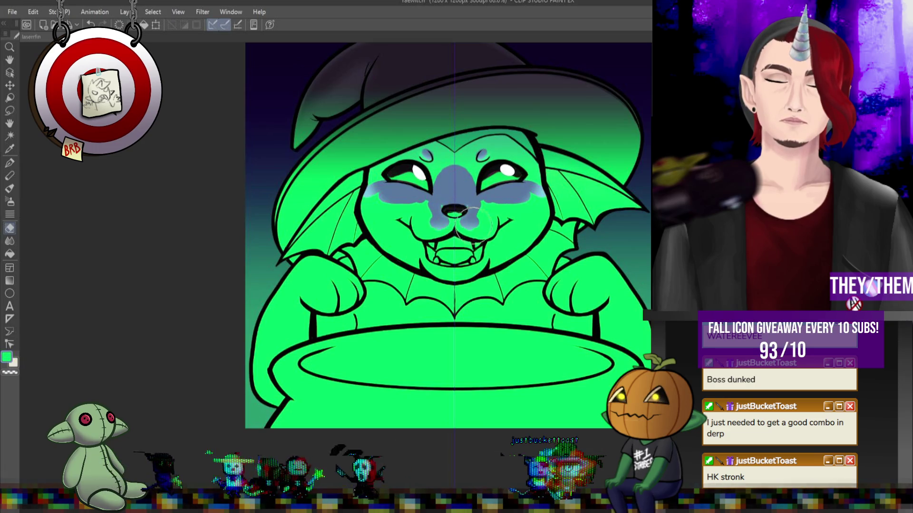
pyautogui.moveTo(468, 221)
pyautogui.mouseDown()
pyautogui.moveTo(484, 215)
pyautogui.moveTo(474, 208)
pyautogui.moveTo(481, 214)
pyautogui.mouseUp()
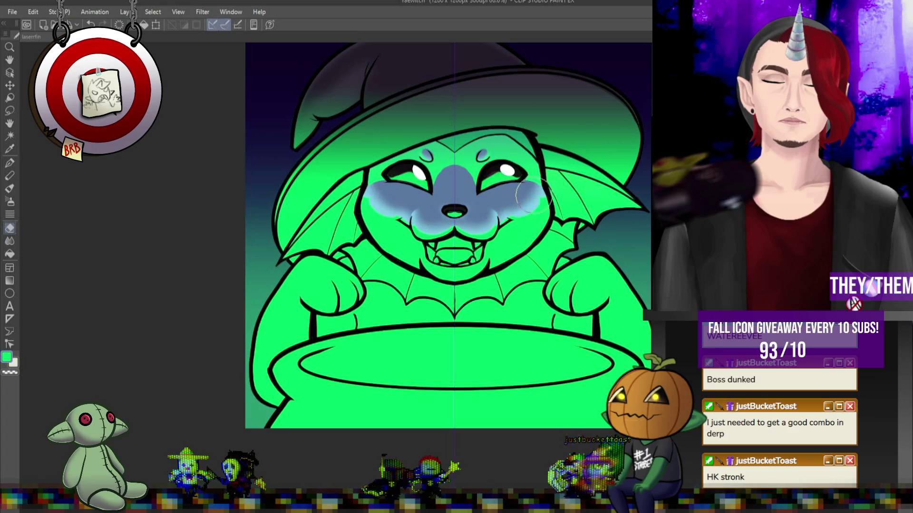
pyautogui.moveTo(521, 216); pyautogui.dragTo(513, 237)
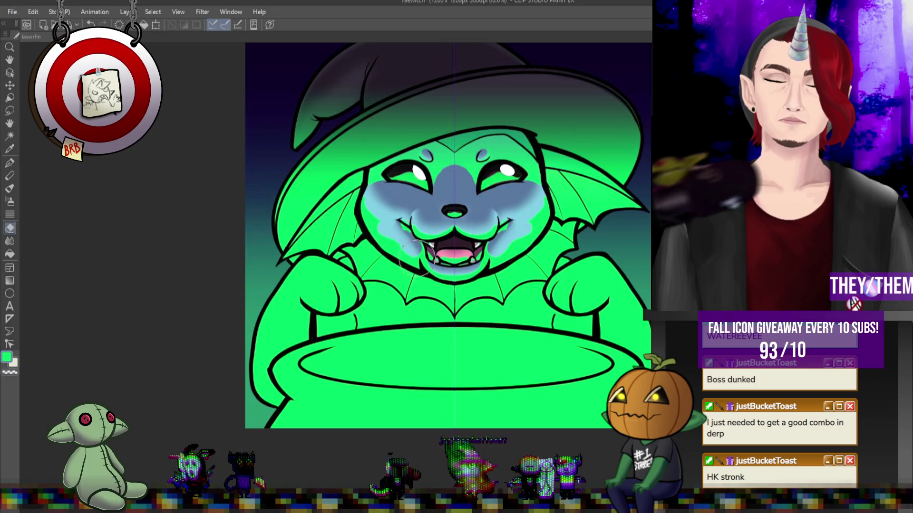
# Paint a pale lilac collar around the neck and shade the chest below it blue.
pyautogui.moveTo(368, 243); pyautogui.dragTo(444, 287)
pyautogui.moveTo(364, 242); pyautogui.dragTo(342, 258)
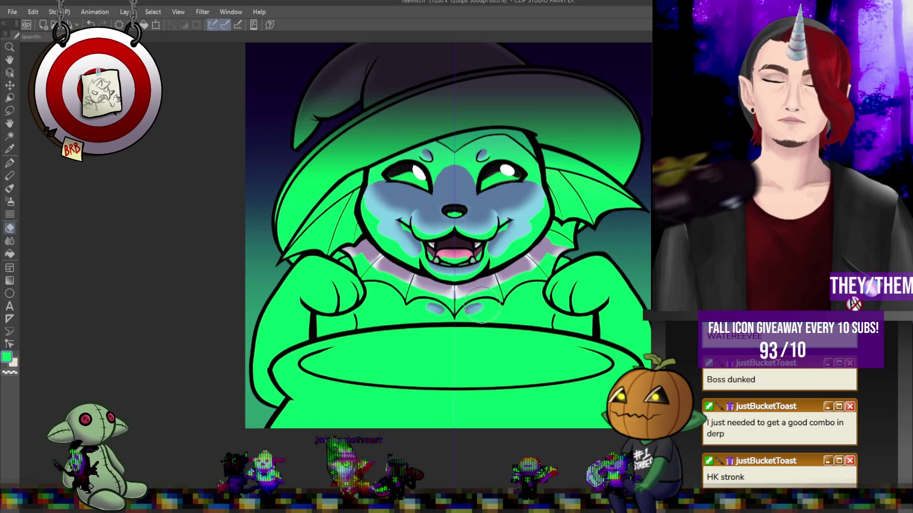
pyautogui.moveTo(504, 309)
pyautogui.mouseDown()
pyautogui.moveTo(478, 314)
pyautogui.moveTo(544, 304)
pyautogui.moveTo(529, 298)
pyautogui.moveTo(603, 259)
pyautogui.moveTo(575, 267)
pyautogui.moveTo(590, 279)
pyautogui.moveTo(571, 298)
pyautogui.moveTo(637, 323)
pyautogui.moveTo(631, 333)
pyautogui.mouseUp()
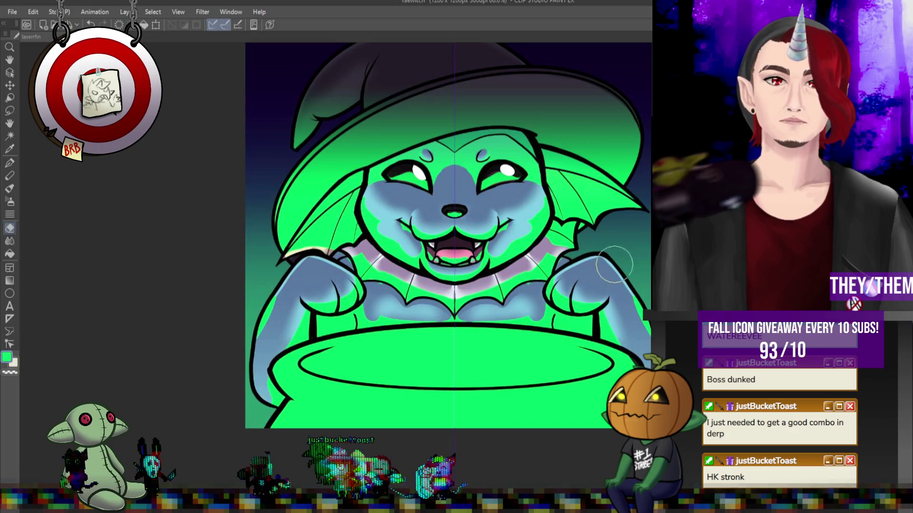
# Darken the cauldron body over the green band and thicken its rim on both sides.
pyautogui.moveTo(293, 411)
pyautogui.mouseDown()
pyautogui.moveTo(381, 404)
pyautogui.moveTo(277, 423)
pyautogui.moveTo(353, 424)
pyautogui.mouseUp()
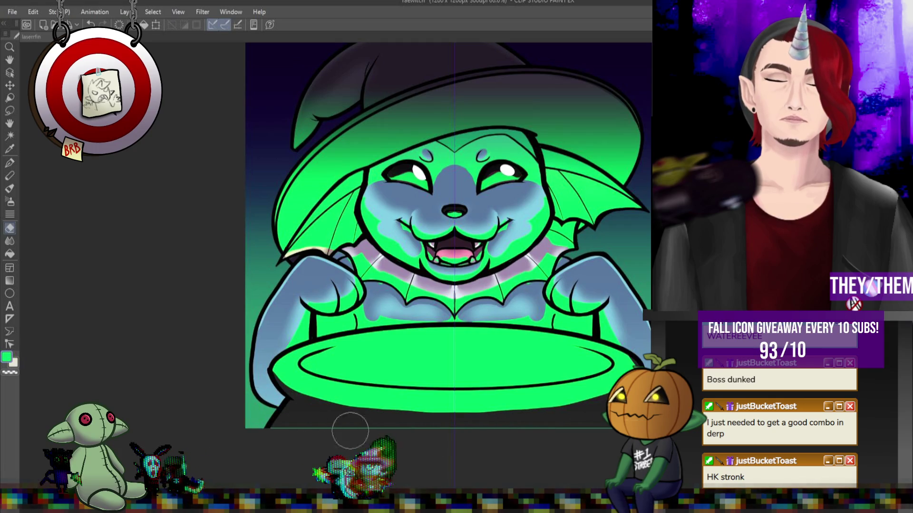
pyautogui.moveTo(275, 362)
pyautogui.mouseDown()
pyautogui.moveTo(352, 400)
pyautogui.moveTo(581, 376)
pyautogui.mouseUp()
pyautogui.moveTo(280, 365)
pyautogui.mouseDown()
pyautogui.moveTo(294, 380)
pyautogui.moveTo(301, 373)
pyautogui.moveTo(366, 399)
pyautogui.moveTo(407, 403)
pyautogui.moveTo(424, 418)
pyautogui.moveTo(544, 407)
pyautogui.moveTo(588, 397)
pyautogui.moveTo(614, 354)
pyautogui.moveTo(575, 336)
pyautogui.mouseUp()
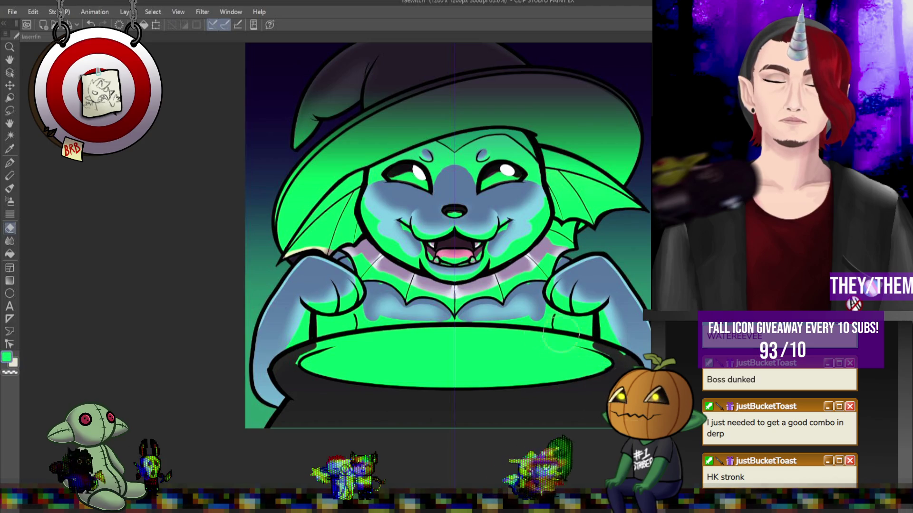
pyautogui.moveTo(401, 327); pyautogui.dragTo(342, 352)
pyautogui.hotkey('ctrl', 'z')
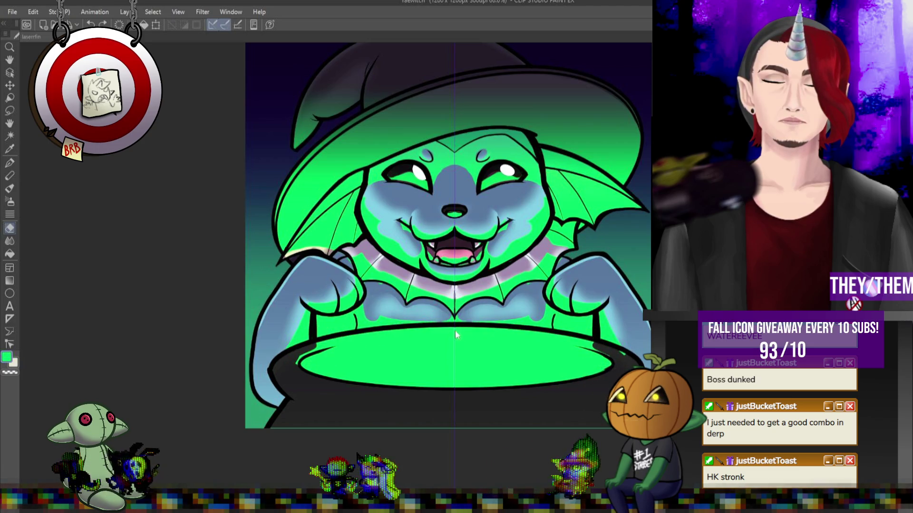
pyautogui.moveTo(426, 331); pyautogui.dragTo(304, 343)
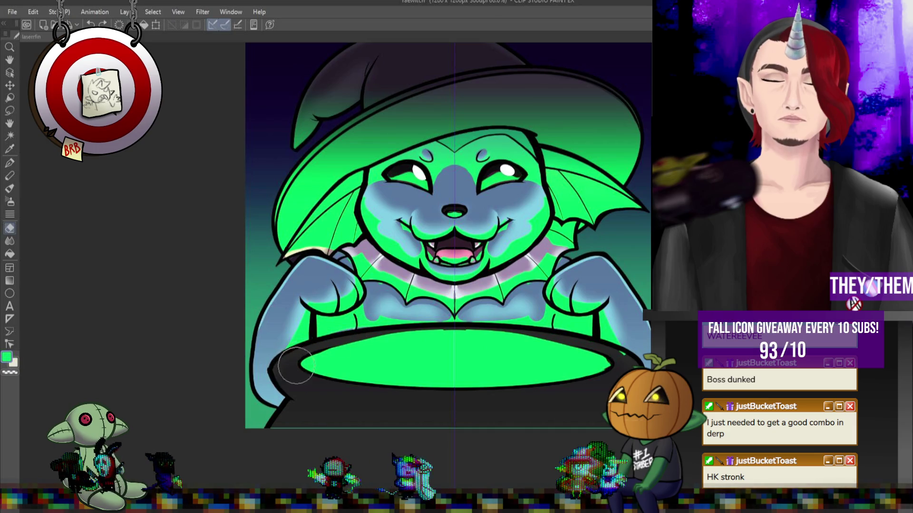
pyautogui.moveTo(402, 328); pyautogui.dragTo(451, 332)
pyautogui.moveTo(375, 333); pyautogui.dragTo(451, 338)
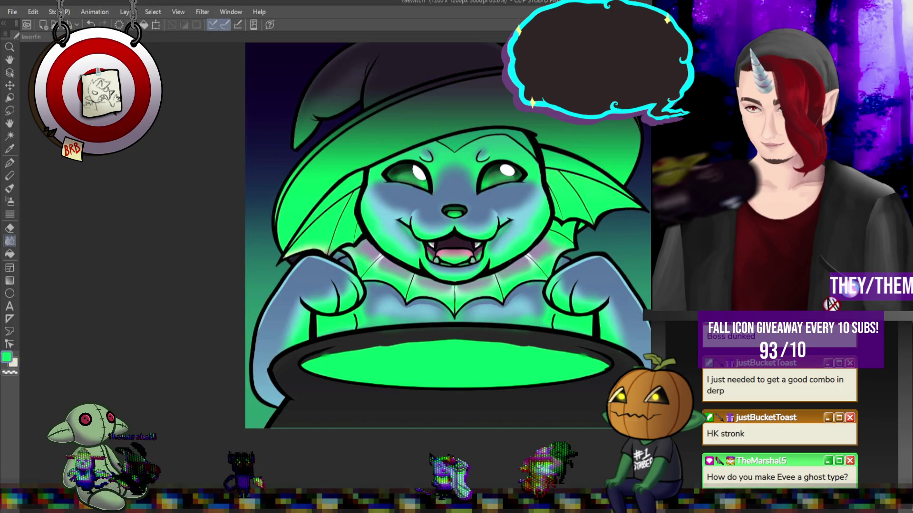
# Zoom in on the blended face and chest with the scroll wheel.
pyautogui.scroll(2, 407, 212)
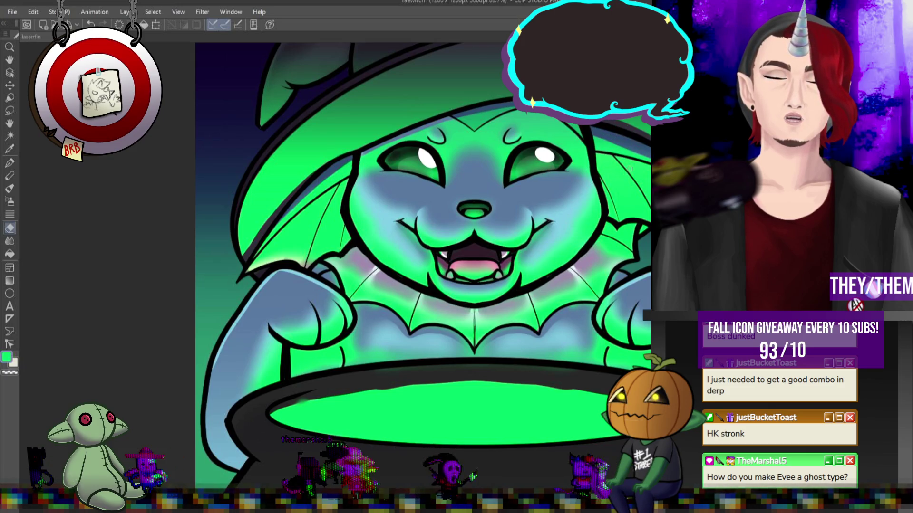
# Shade the right ear fin pink, then redo the left ear fin in pink and cream.
pyautogui.moveTo(617, 184); pyautogui.dragTo(620, 181)
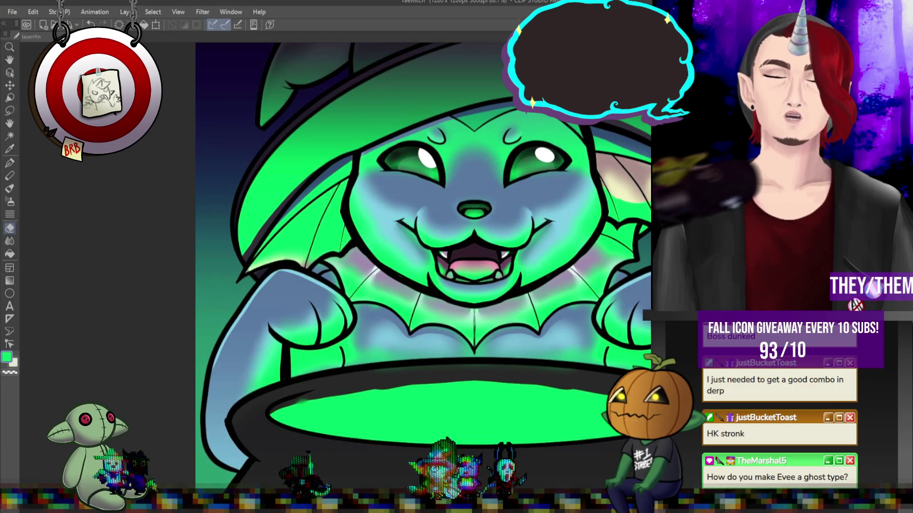
pyautogui.moveTo(345, 190)
pyautogui.mouseDown()
pyautogui.moveTo(285, 237)
pyautogui.moveTo(347, 195)
pyautogui.mouseUp()
pyautogui.hotkey('ctrl', 'z')
pyautogui.hotkey('ctrl', 'z')
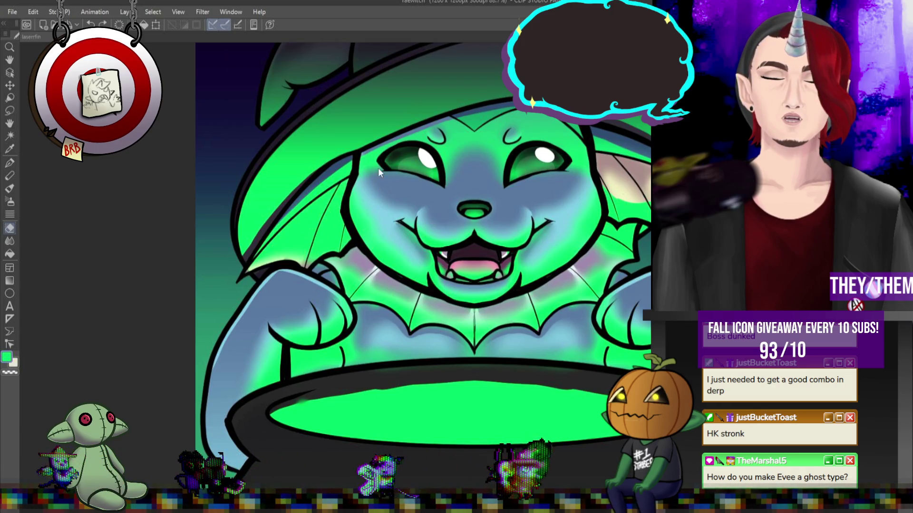
pyautogui.hotkey('ctrl', 'z')
pyautogui.moveTo(285, 237)
pyautogui.mouseDown()
pyautogui.moveTo(278, 233)
pyautogui.moveTo(328, 223)
pyautogui.moveTo(302, 230)
pyautogui.moveTo(338, 199)
pyautogui.moveTo(343, 228)
pyautogui.moveTo(341, 209)
pyautogui.mouseUp()
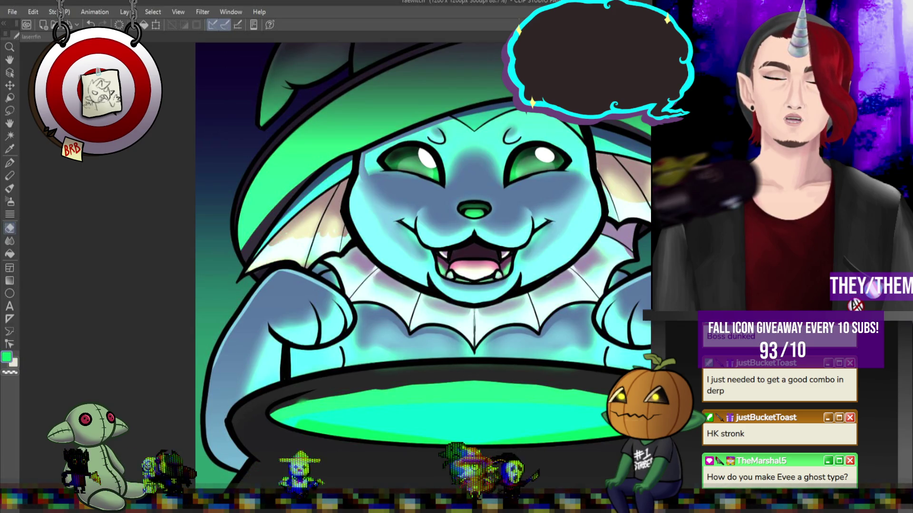
# Compare the green glow against a duller blue-teal version and keep the blue-teal face glow.
pyautogui.hotkey('ctrl', '-')
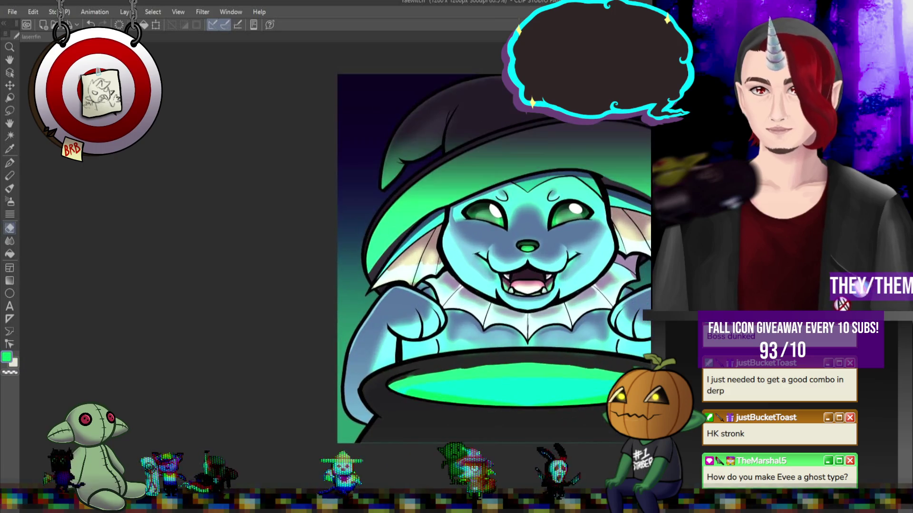
pyautogui.hotkey('ctrl', 'z')
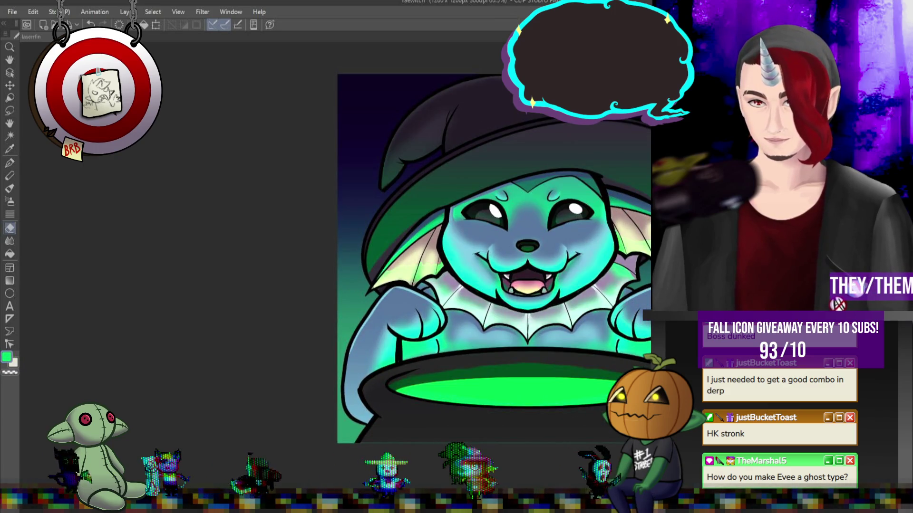
pyautogui.hotkey('ctrl', '-')
pyautogui.hotkey('ctrl', '+')
pyautogui.hotkey('ctrl', '+')
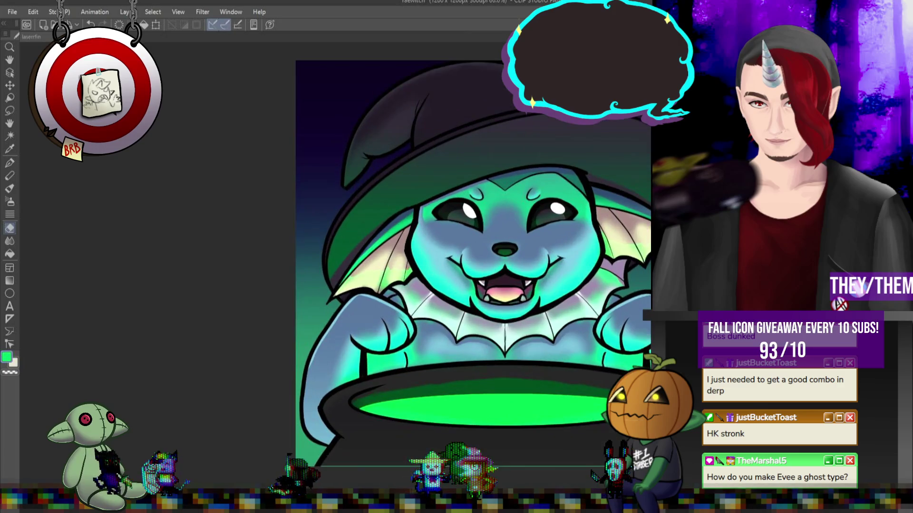
pyautogui.hotkey('ctrl', 'z')
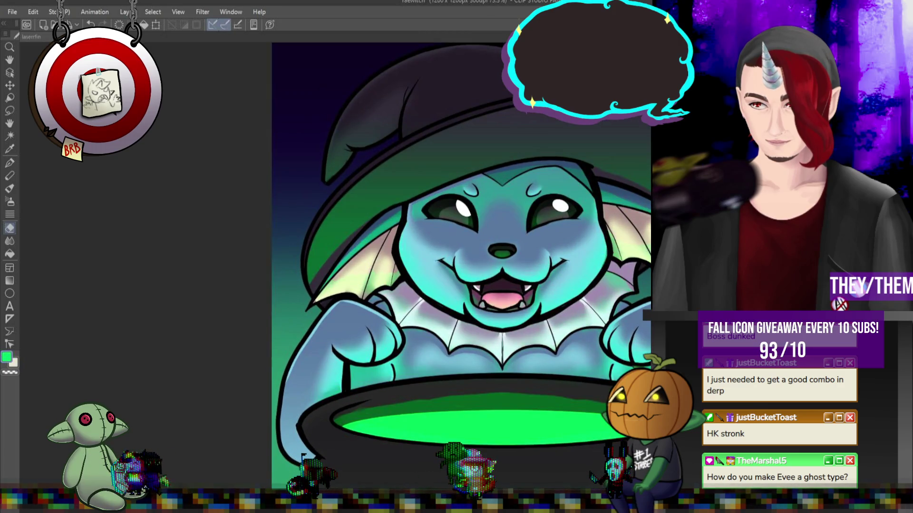
pyautogui.hotkey('ctrl', '-')
pyautogui.hotkey('ctrl', '+')
pyautogui.hotkey('ctrl', '+')
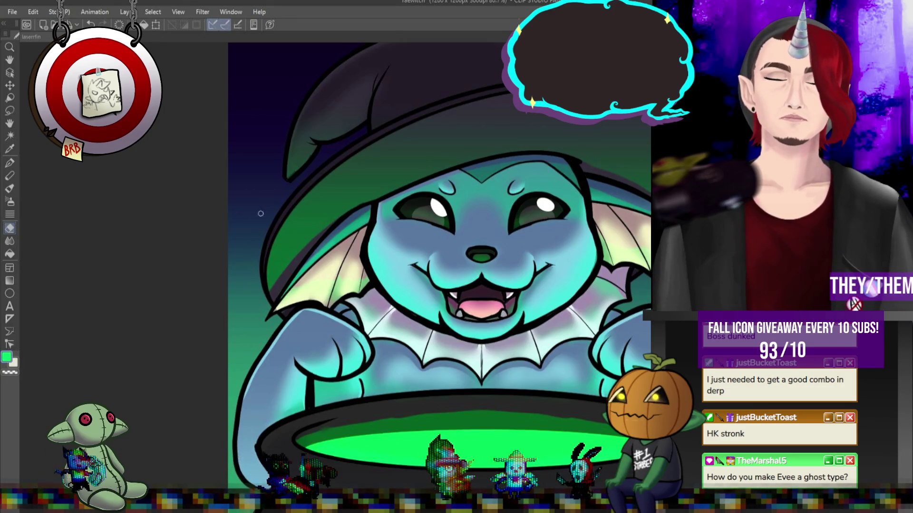
# Switch to the Blend tool and zoom in and out around the face.
pyautogui.click(10, 241)
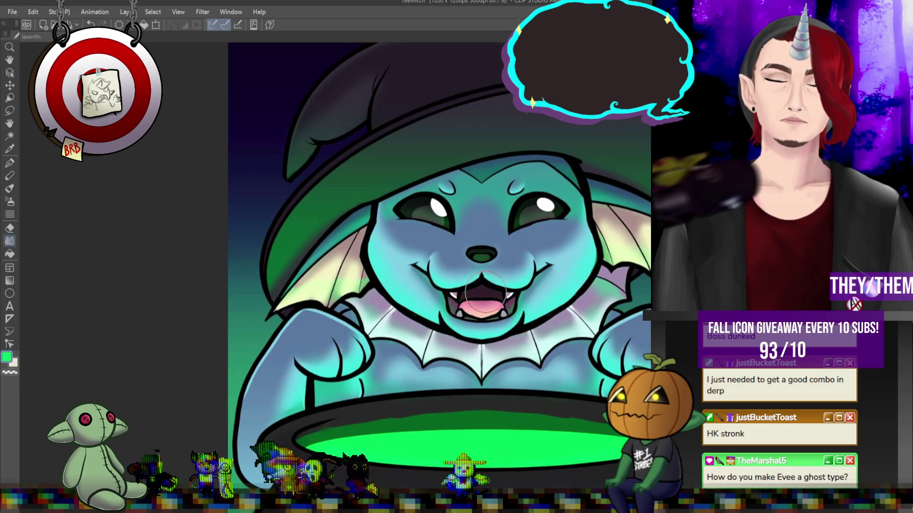
pyautogui.scroll(-6, 483, 293)
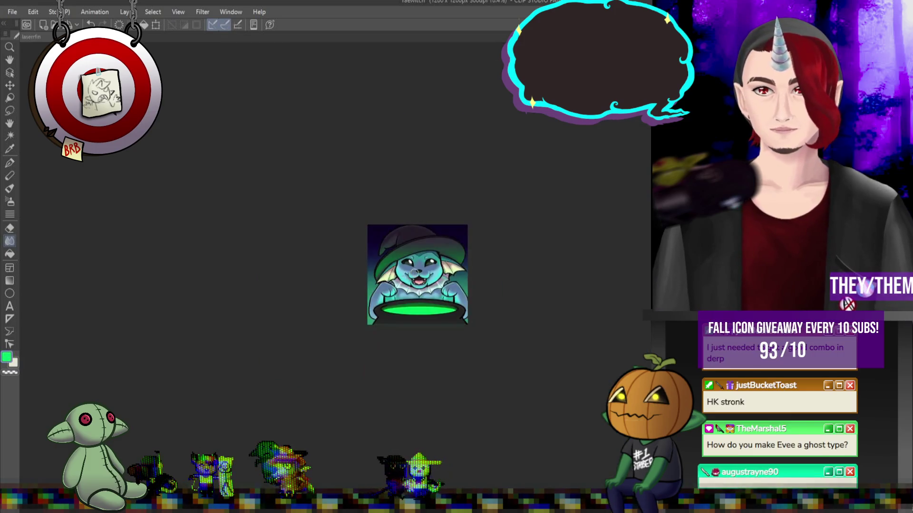
pyautogui.scroll(6, 496, 285)
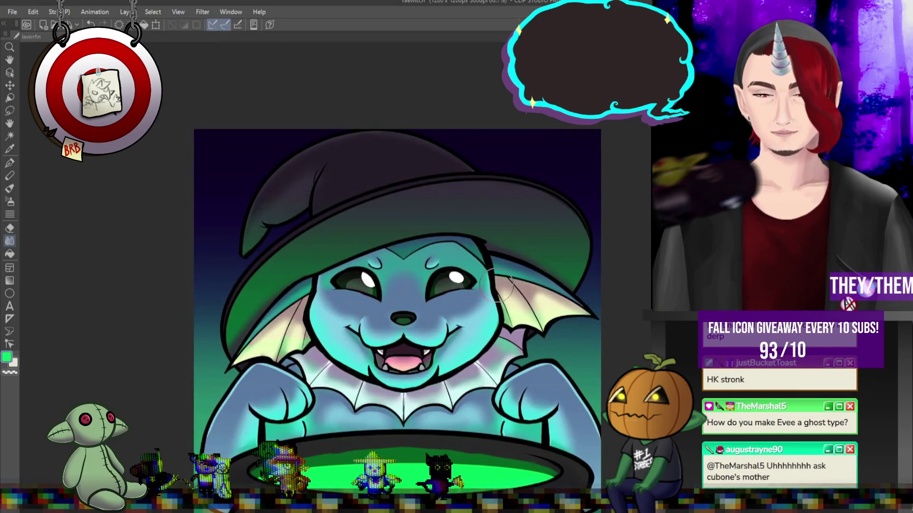
pyautogui.scroll(1, 455, 278)
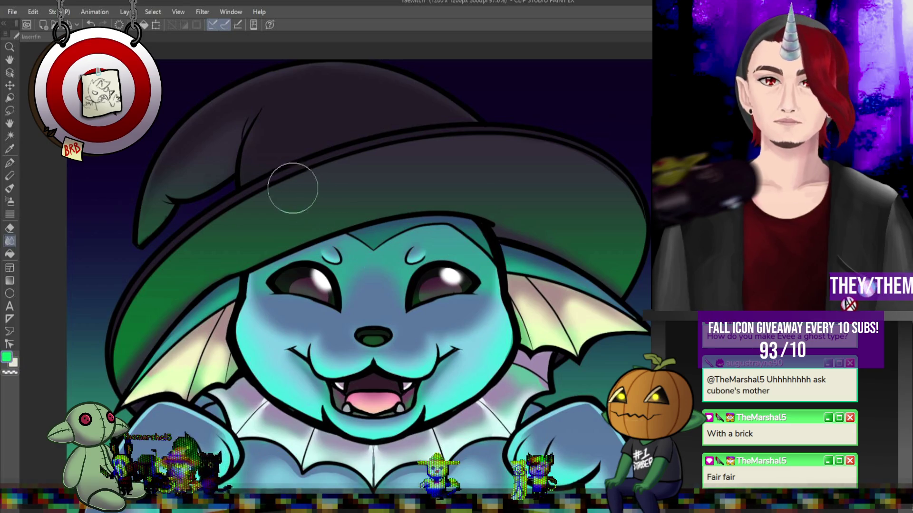
pyautogui.scroll(-5, 295, 190)
pyautogui.scroll(2, 331, 316)
pyautogui.scroll(1, 332, 316)
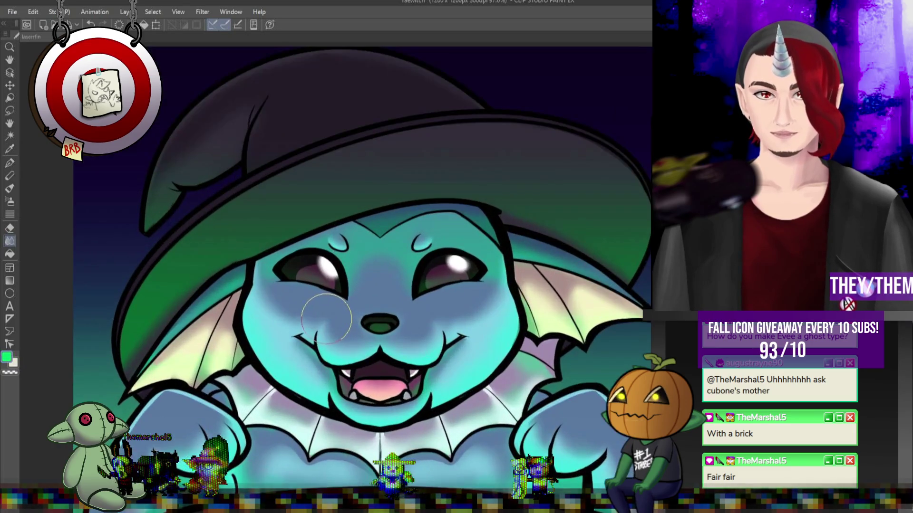
# Restore the brighter green glow on the hat brim and upper face, zooming to review.
pyautogui.scroll(-3, 328, 318)
pyautogui.scroll(1, 322, 324)
pyautogui.scroll(1, 321, 323)
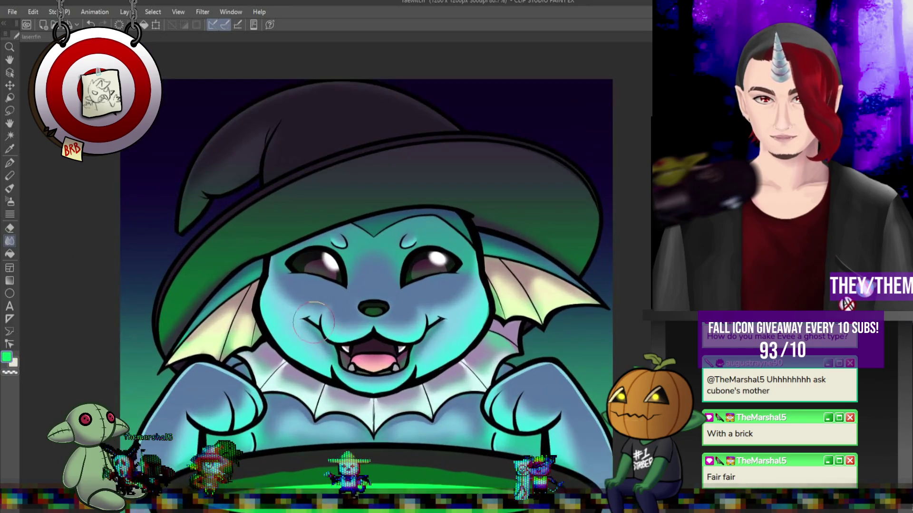
pyautogui.scroll(1, 321, 323)
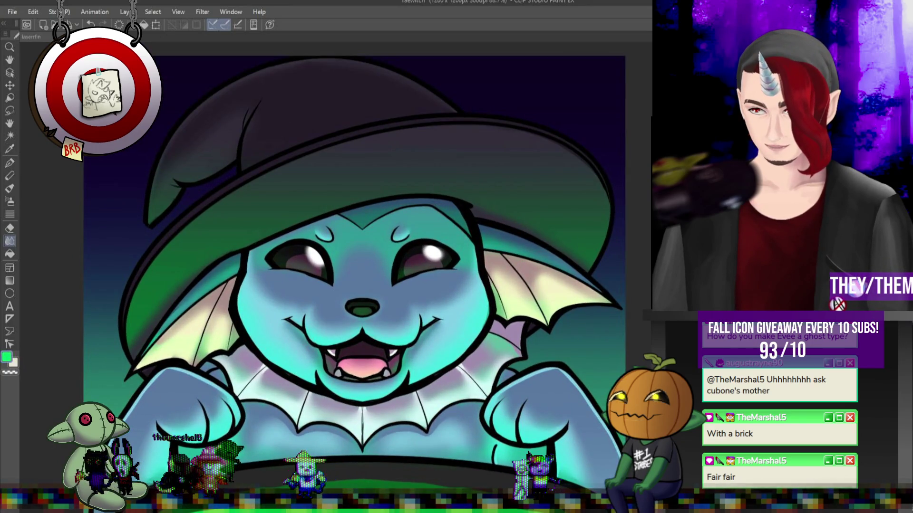
pyautogui.hotkey('ctrl', 'z')
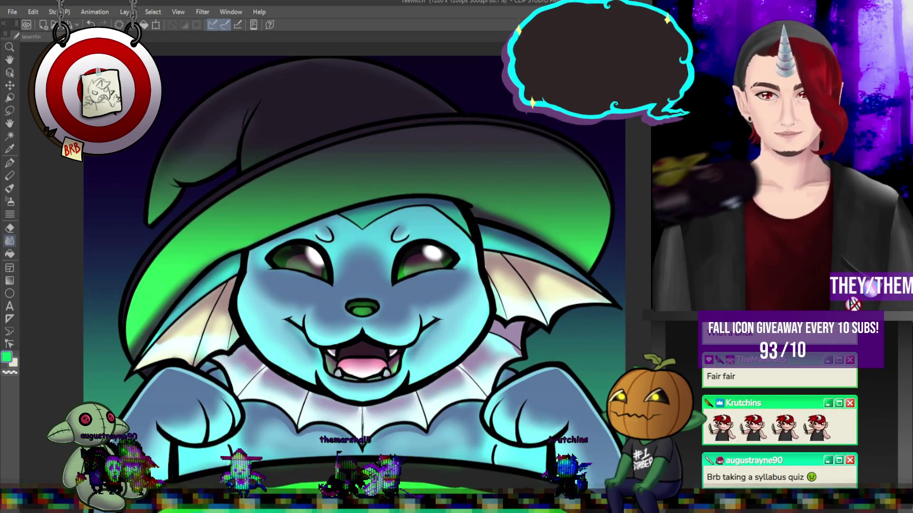
pyautogui.scroll(-3, 468, 312)
pyautogui.scroll(3, 467, 312)
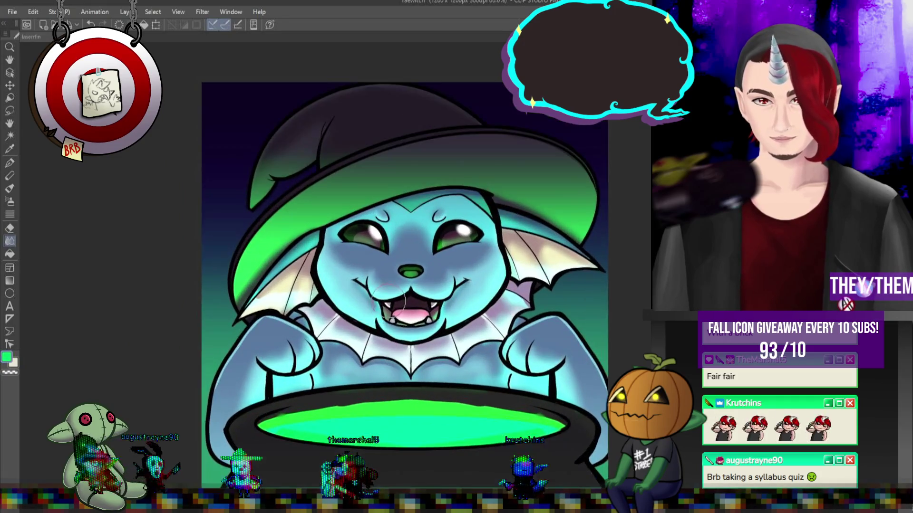
pyautogui.scroll(-4, 459, 309)
pyautogui.scroll(5, 452, 308)
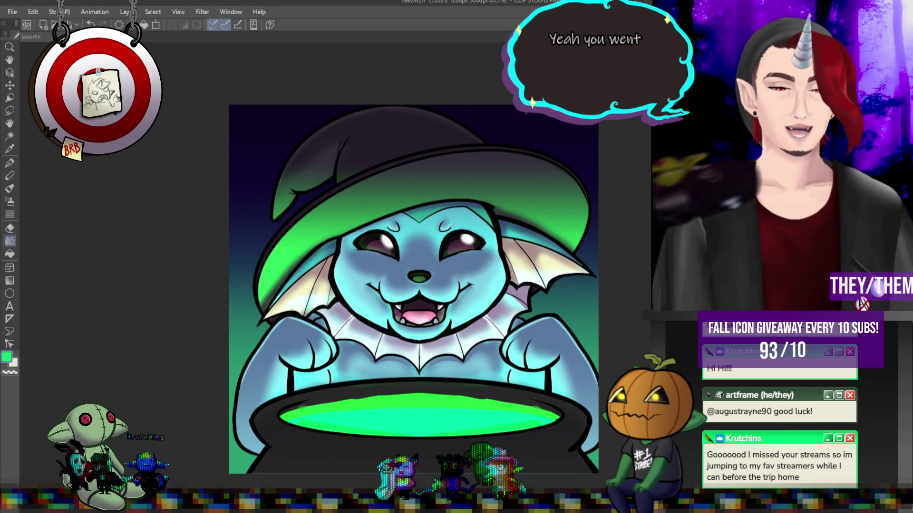
pyautogui.scroll(-3, 553, 302)
pyautogui.scroll(5, 554, 302)
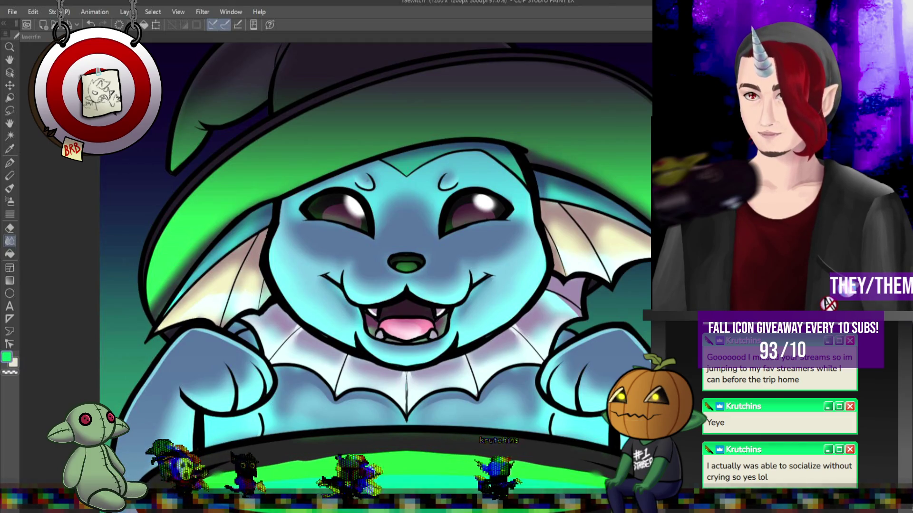
pyautogui.scroll(-4, 568, 256)
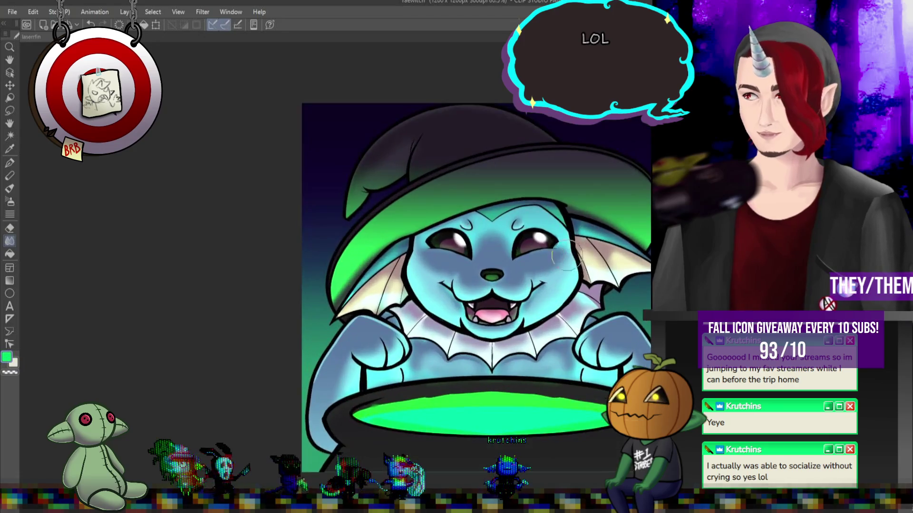
# Pick a lavender colour and shade along the hat brim.
pyautogui.scroll(2, 568, 256)
pyautogui.scroll(1, 484, 255)
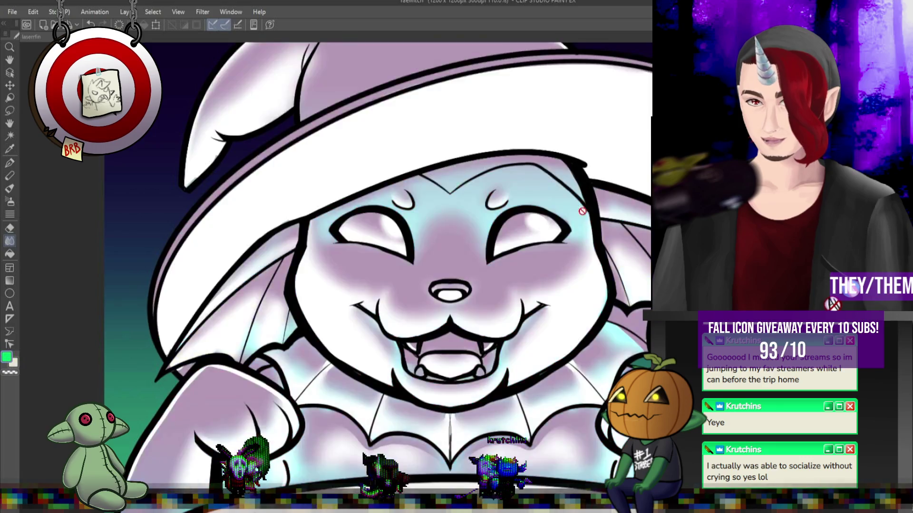
pyautogui.scroll(-3, 466, 186)
pyautogui.scroll(3, 467, 185)
pyautogui.scroll(-1, 467, 186)
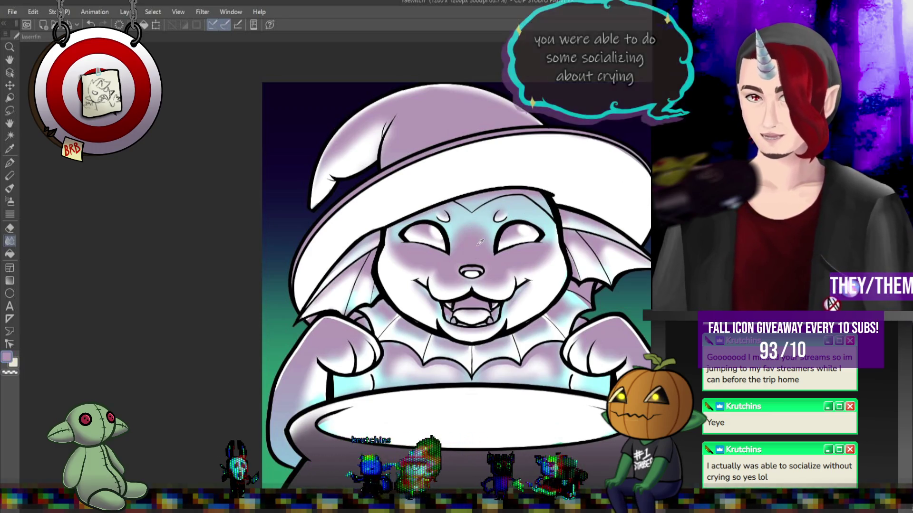
pyautogui.scroll(1, 463, 282)
pyautogui.keyDown('alt'); pyautogui.click(463, 286); pyautogui.keyUp('alt')
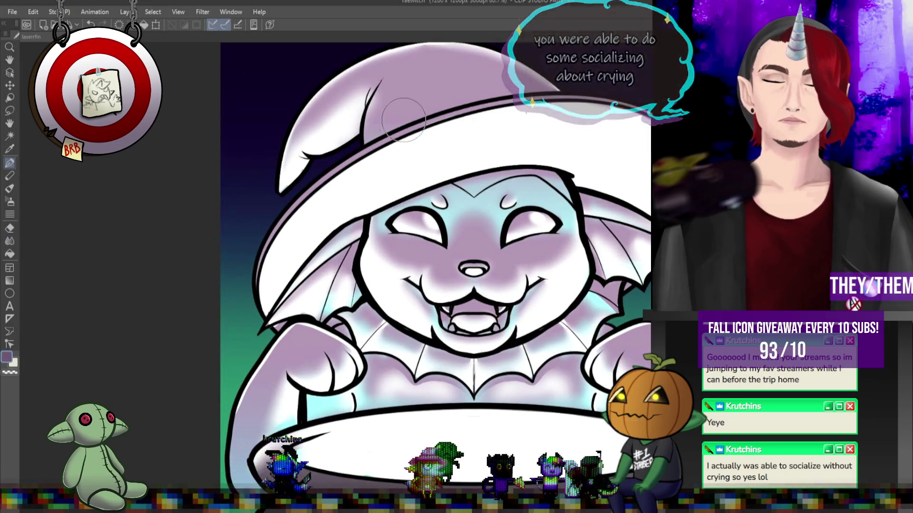
pyautogui.moveTo(363, 137)
pyautogui.mouseDown()
pyautogui.moveTo(463, 97)
pyautogui.moveTo(552, 84)
pyautogui.mouseUp()
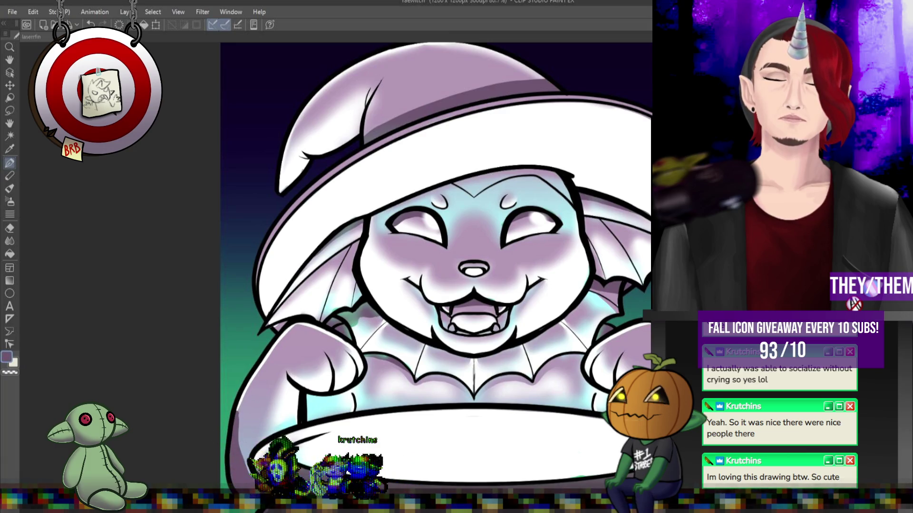
# Shade the cauldron's lower-left edge purple and smooth it with the Blend tool.
pyautogui.scroll(-5, 414, 415)
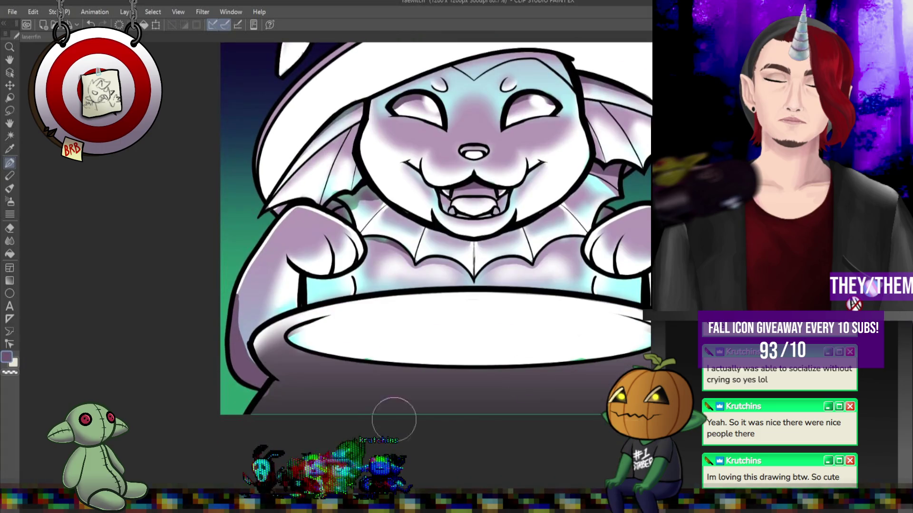
pyautogui.moveTo(271, 363)
pyautogui.mouseDown()
pyautogui.moveTo(285, 380)
pyautogui.moveTo(259, 404)
pyautogui.mouseUp()
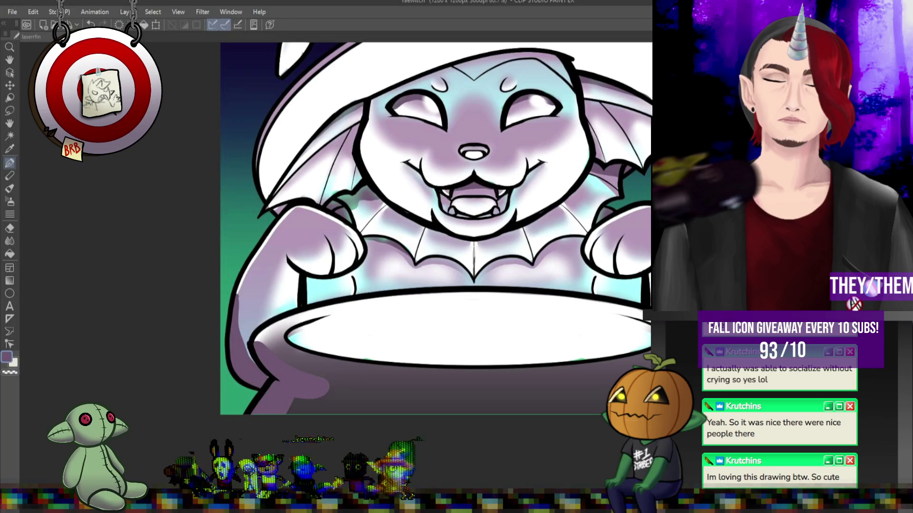
pyautogui.press('j')
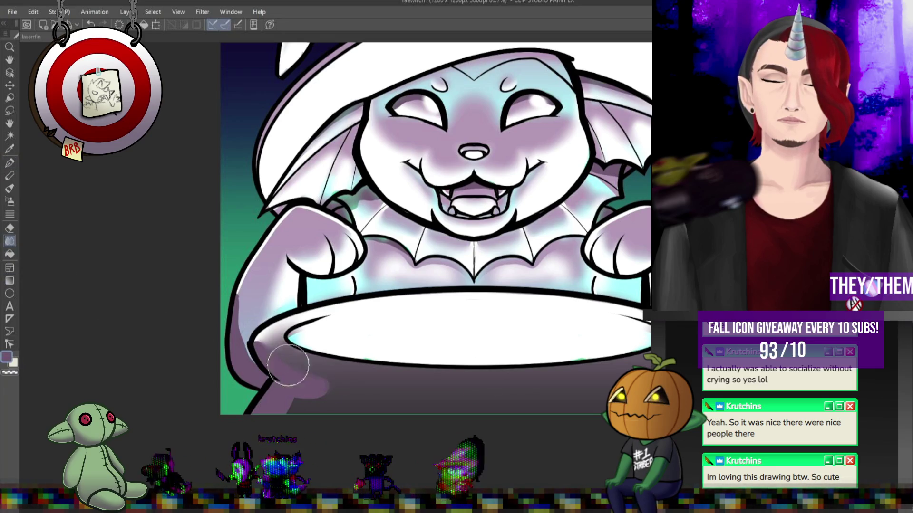
pyautogui.moveTo(301, 363)
pyautogui.mouseDown()
pyautogui.moveTo(310, 413)
pyautogui.moveTo(250, 273)
pyautogui.mouseUp()
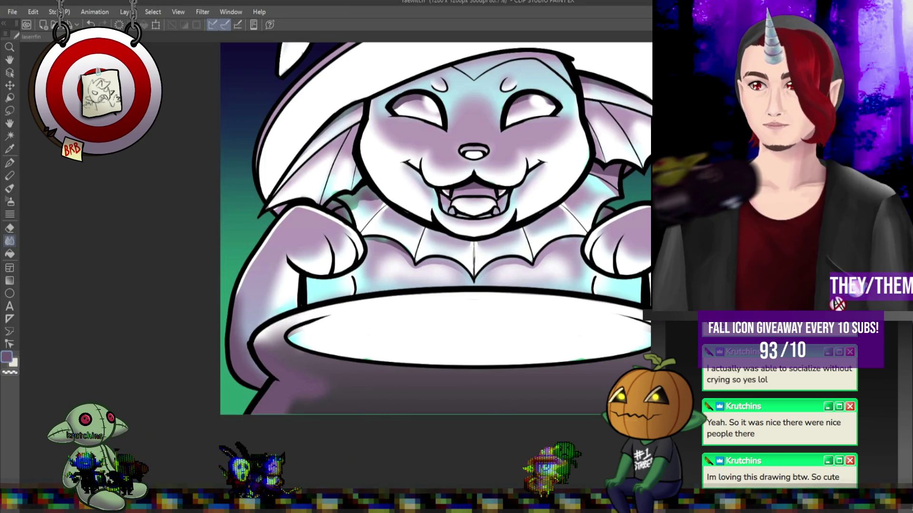
pyautogui.scroll(-5, 497, 253)
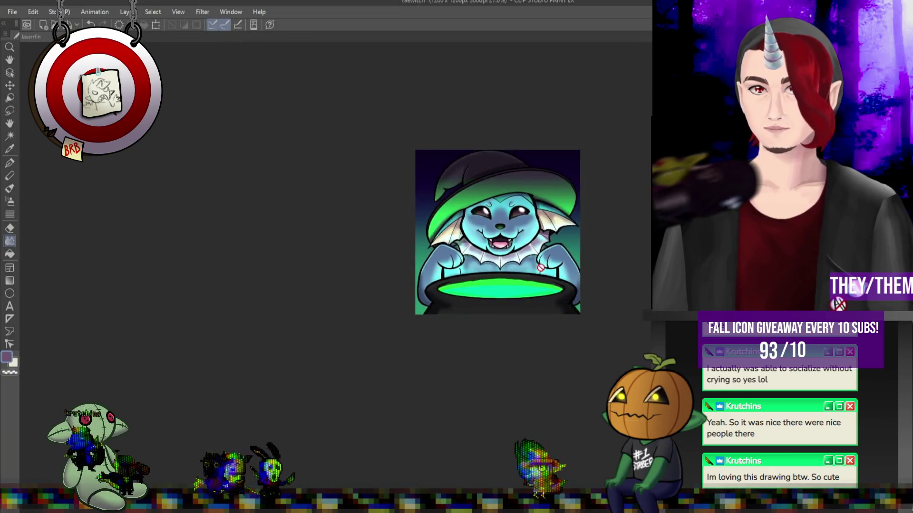
pyautogui.scroll(2, 498, 253)
pyautogui.scroll(2, 527, 233)
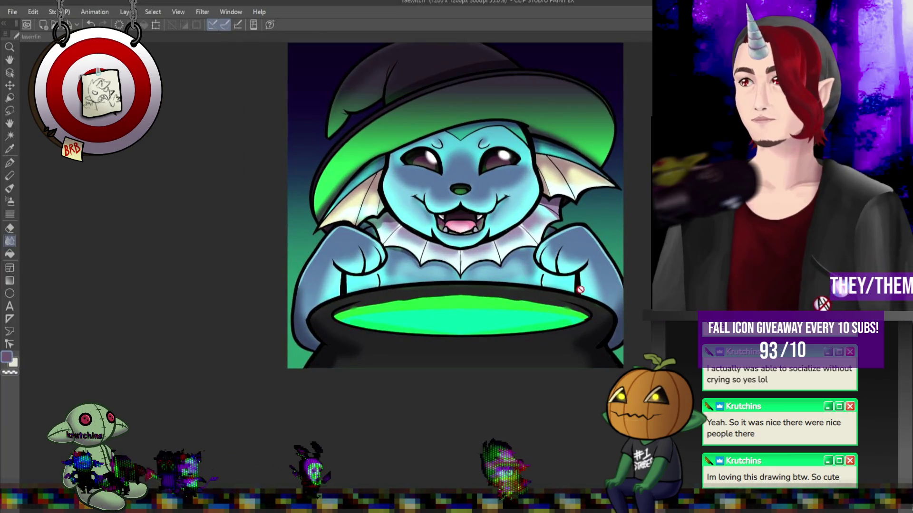
pyautogui.scroll(-1, 547, 280)
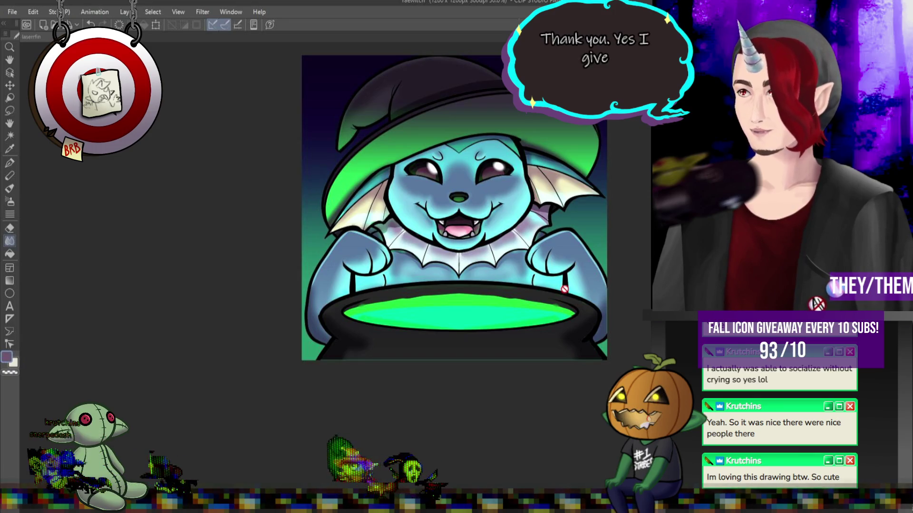
pyautogui.scroll(1, 435, 92)
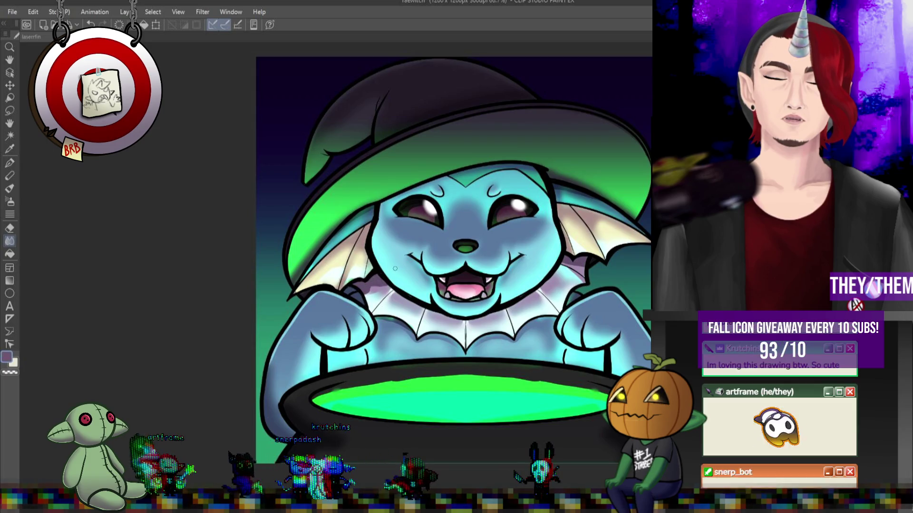
pyautogui.press(']')
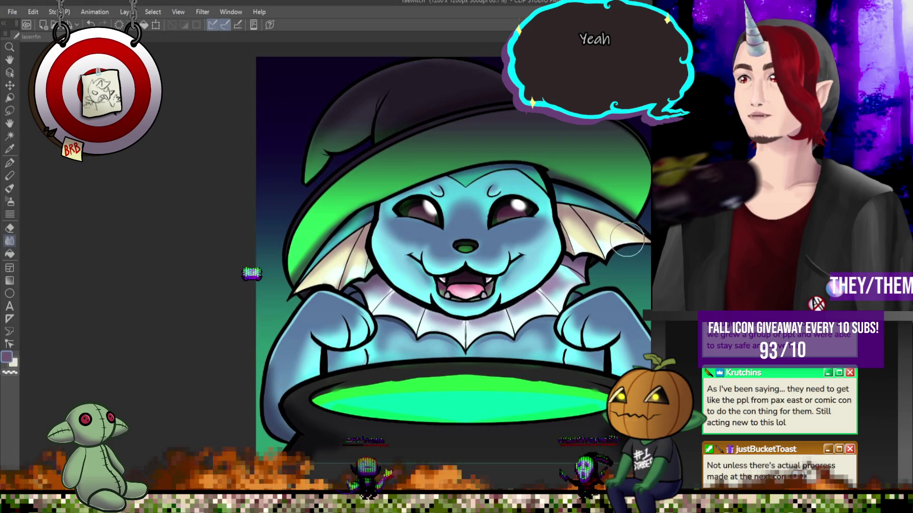
pyautogui.hotkey('ctrl', '-')
pyautogui.scroll(1, 452, 161)
pyautogui.scroll(-1, 464, 147)
pyautogui.scroll(1, 376, 170)
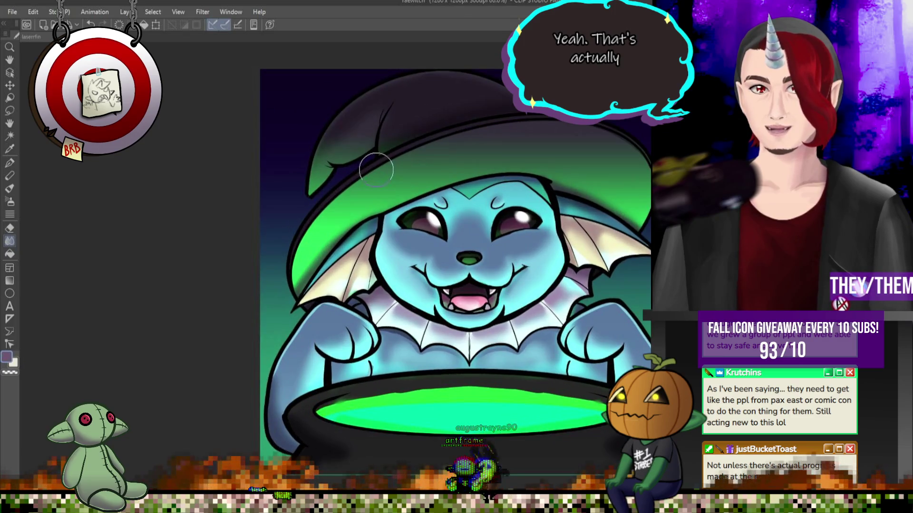
pyautogui.scroll(-2, 376, 170)
pyautogui.scroll(-2, 420, 172)
pyautogui.scroll(2, 426, 173)
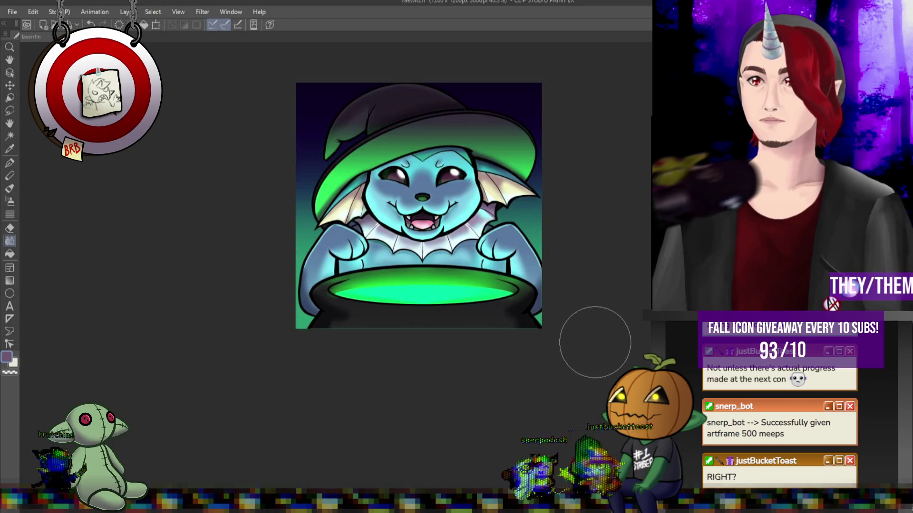
pyautogui.scroll(-1, 403, 233)
pyautogui.scroll(2, 518, 243)
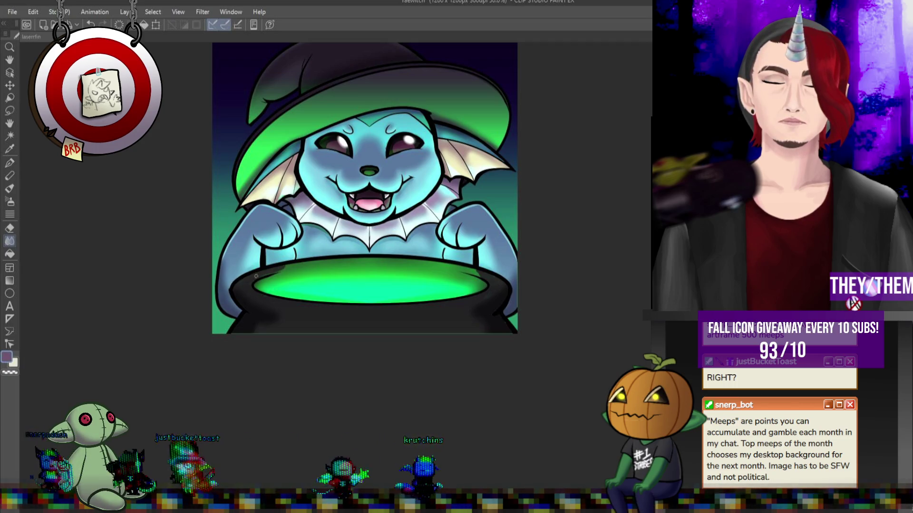
pyautogui.press(']')
pyautogui.press(']')
pyautogui.press(']')
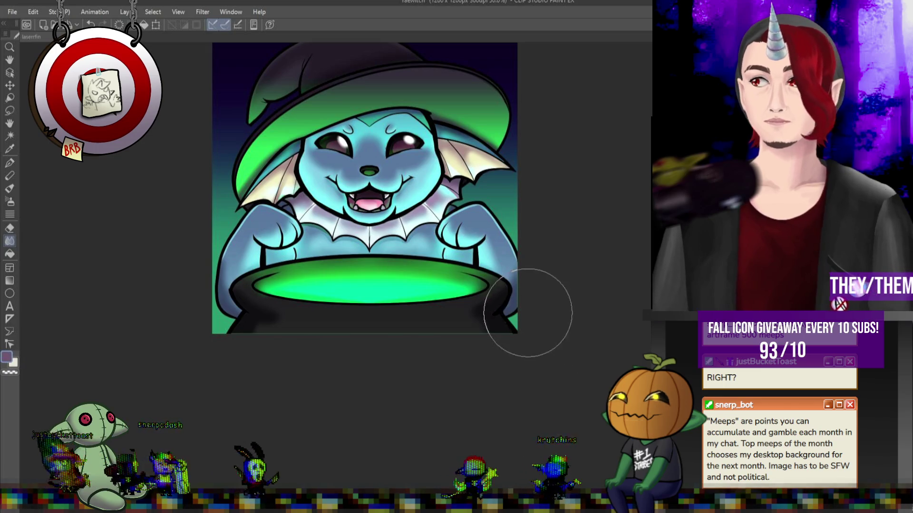
pyautogui.scroll(-2, 428, 275)
pyautogui.scroll(3, 347, 243)
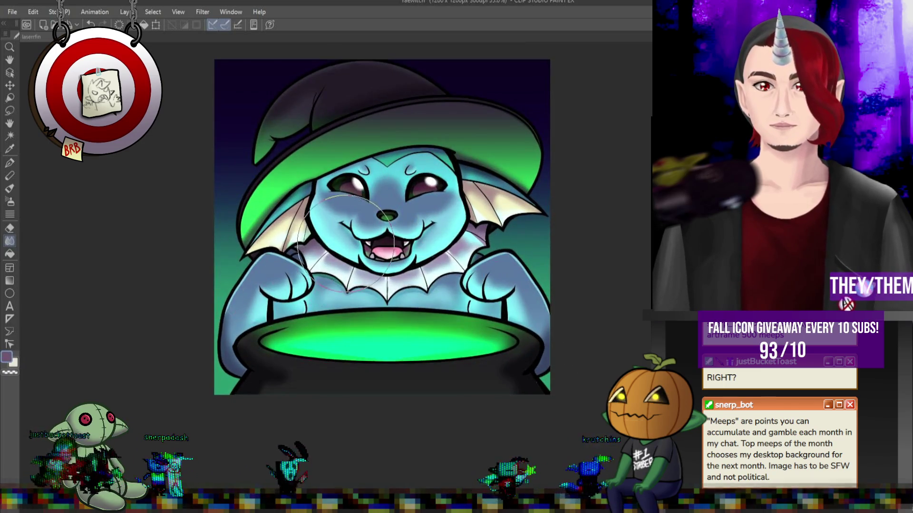
pyautogui.scroll(-2, 347, 242)
pyautogui.scroll(2, 414, 242)
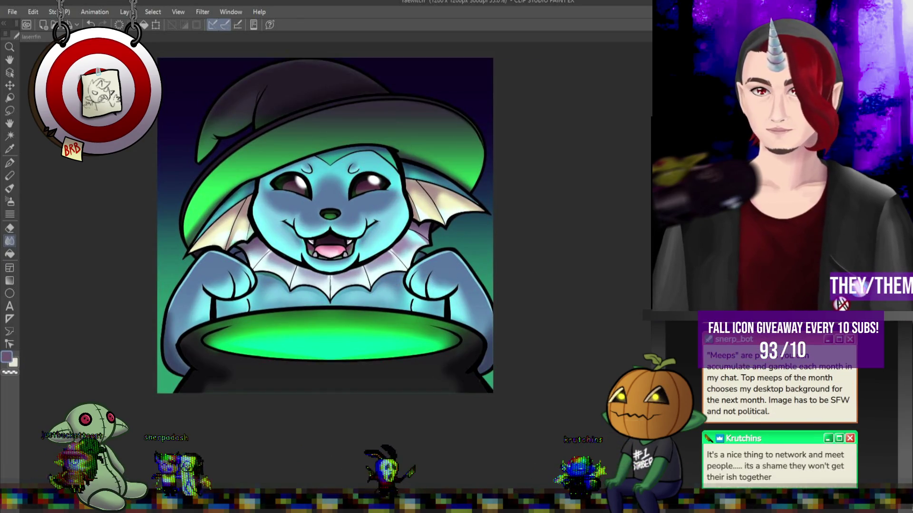
pyautogui.hotkey('ctrl', 'z')
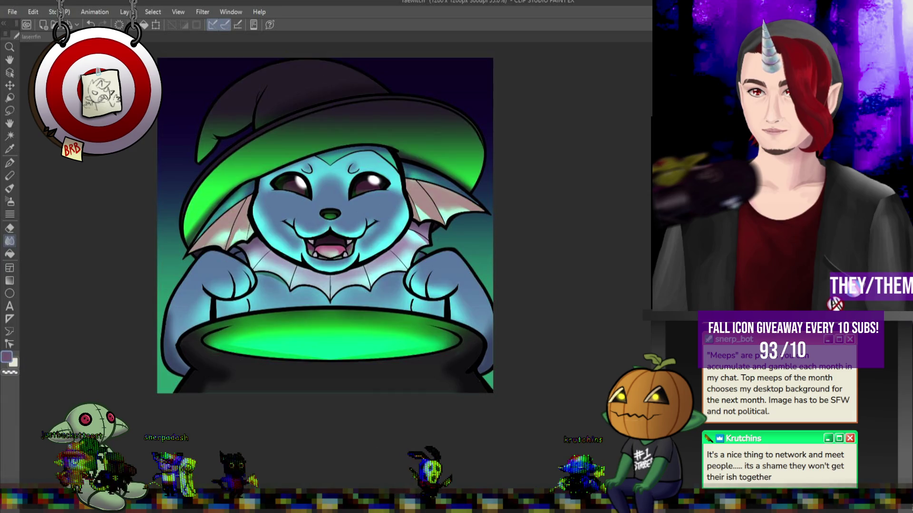
pyautogui.hotkey('ctrl', 'y')
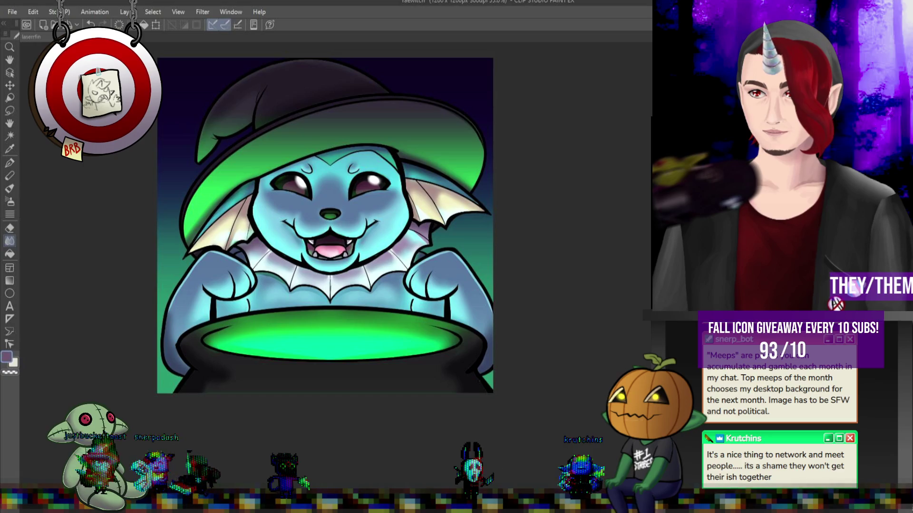
pyautogui.hotkey('ctrl', 'z')
pyautogui.hotkey('ctrl', 'y')
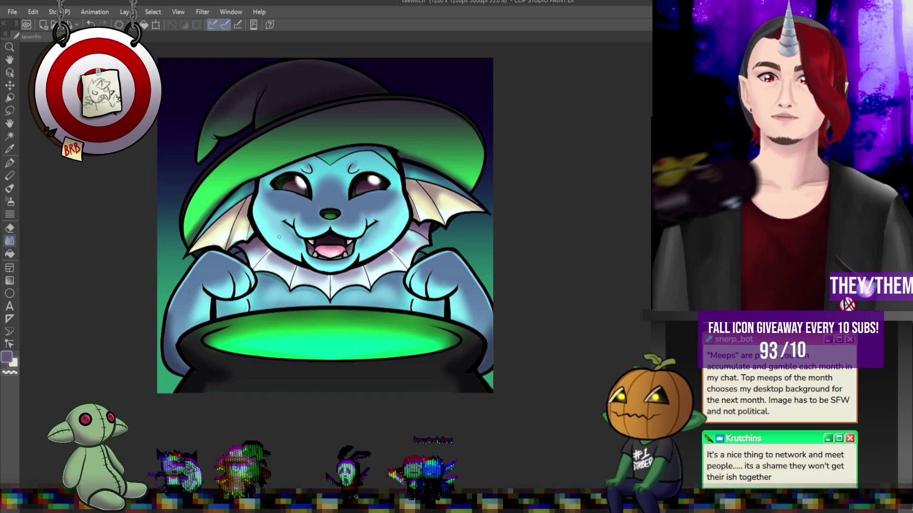
pyautogui.scroll(-3, 377, 263)
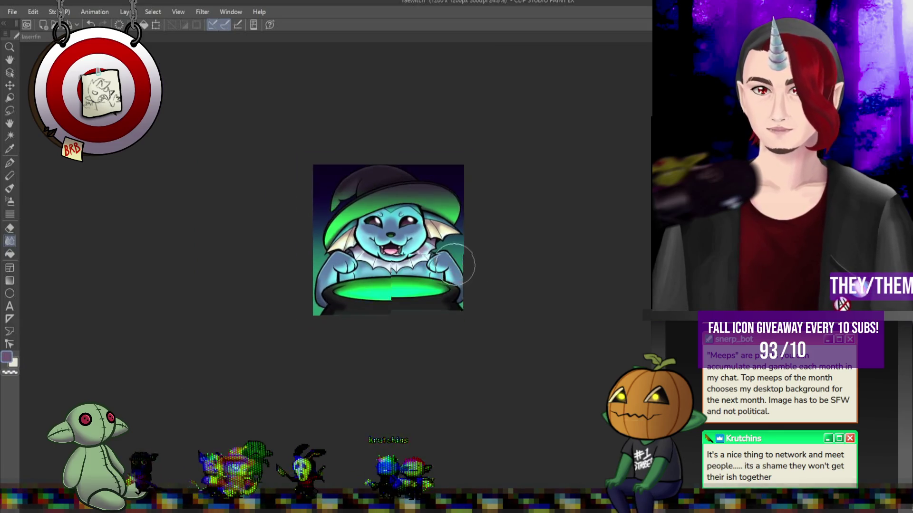
pyautogui.scroll(1, 377, 264)
pyautogui.scroll(1, 375, 262)
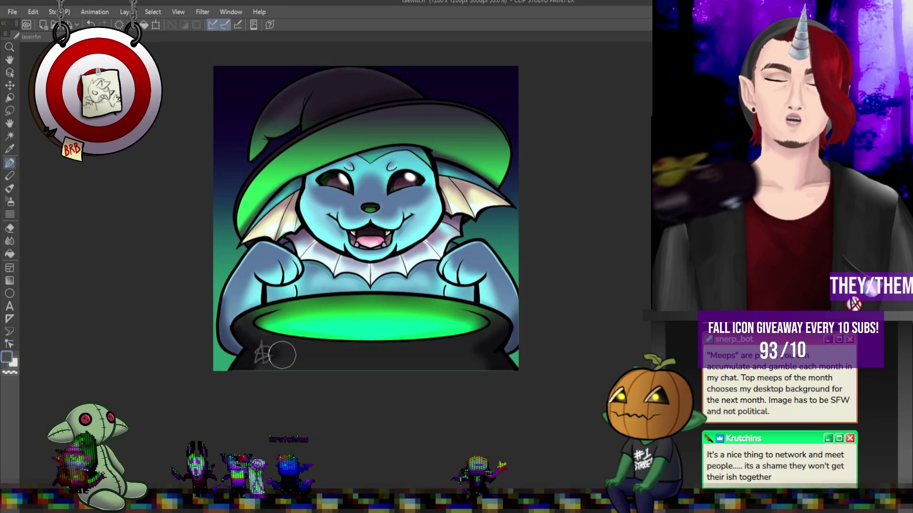
# Rotate the signature about 40° counter-clockwise, then sample the light blue from the arm.
pyautogui.hotkey('ctrl', 't')
pyautogui.moveTo(280, 321); pyautogui.dragTo(250, 330)
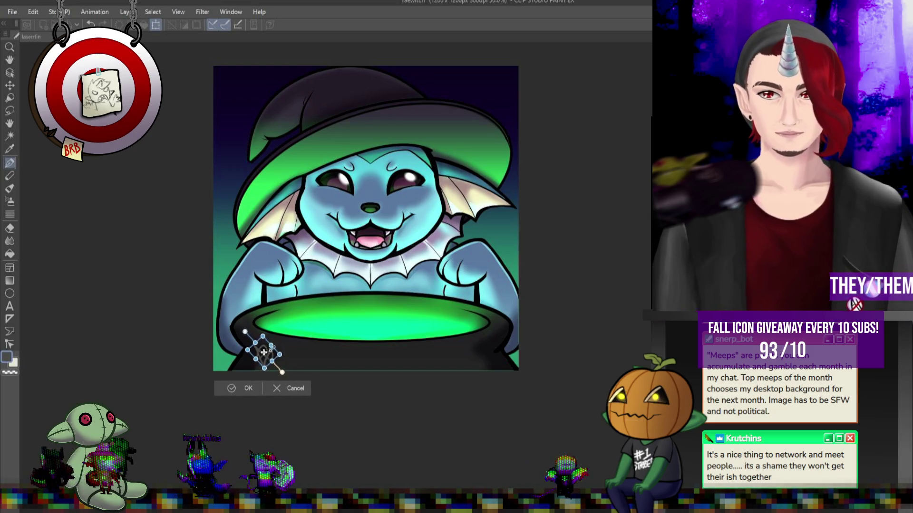
pyautogui.press('Return')
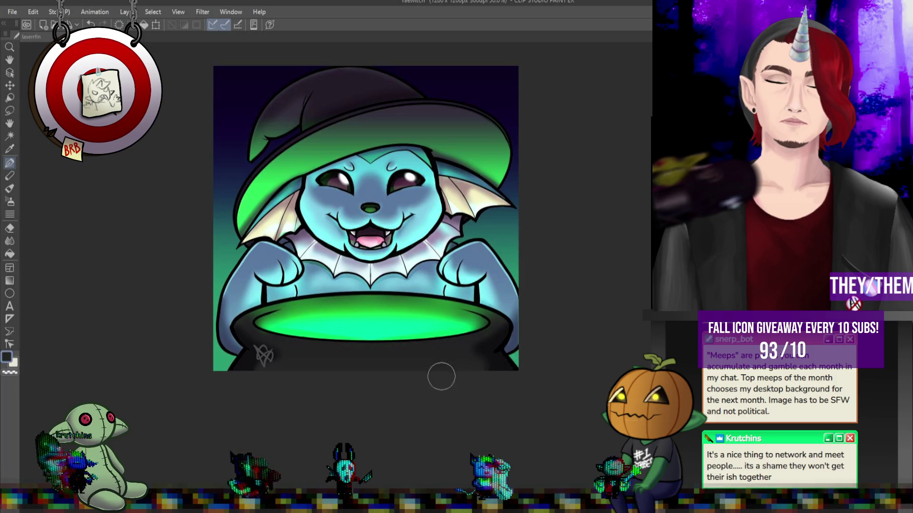
pyautogui.keyDown('alt'); pyautogui.click(514, 285); pyautogui.keyUp('alt')
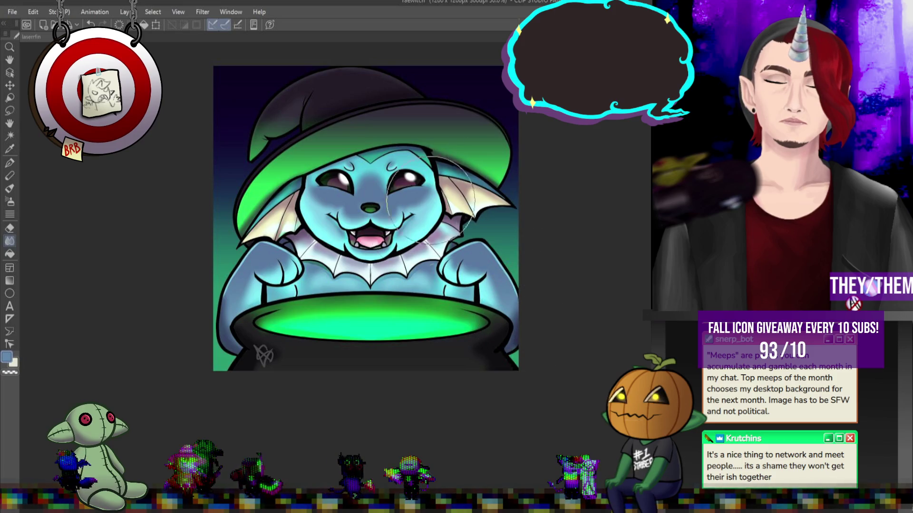
pyautogui.scroll(-1, 407, 192)
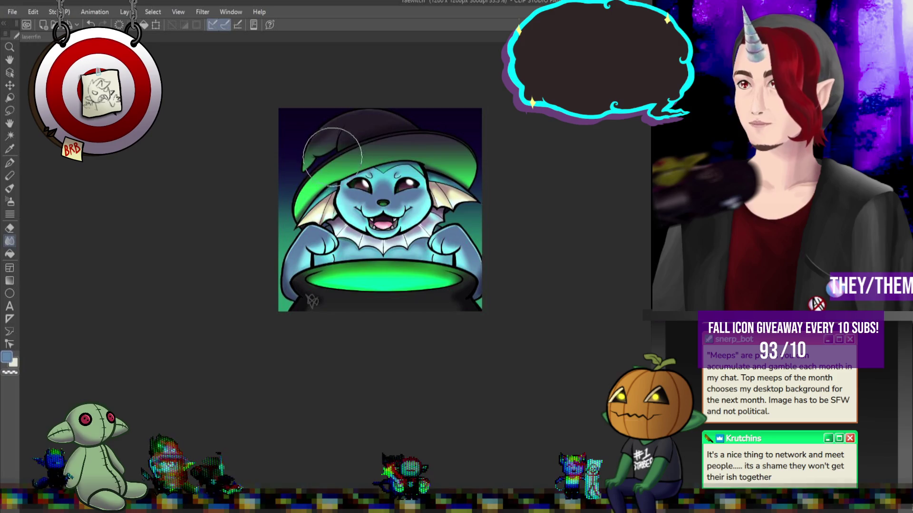